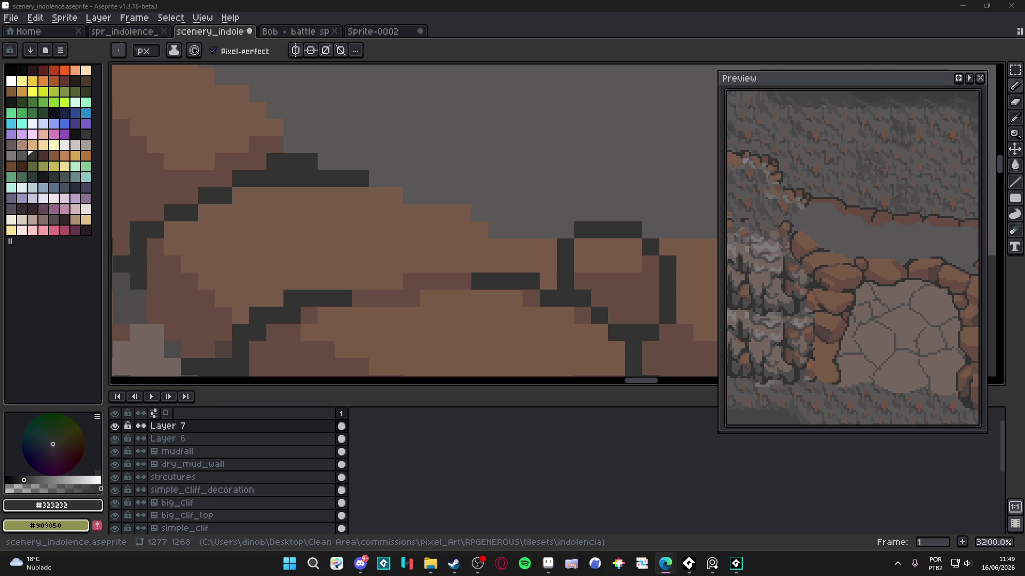
Step: Add #323232 dark outline pixels beside and below the left boulder of the rock ring
scroll(324, 263, down, 7)
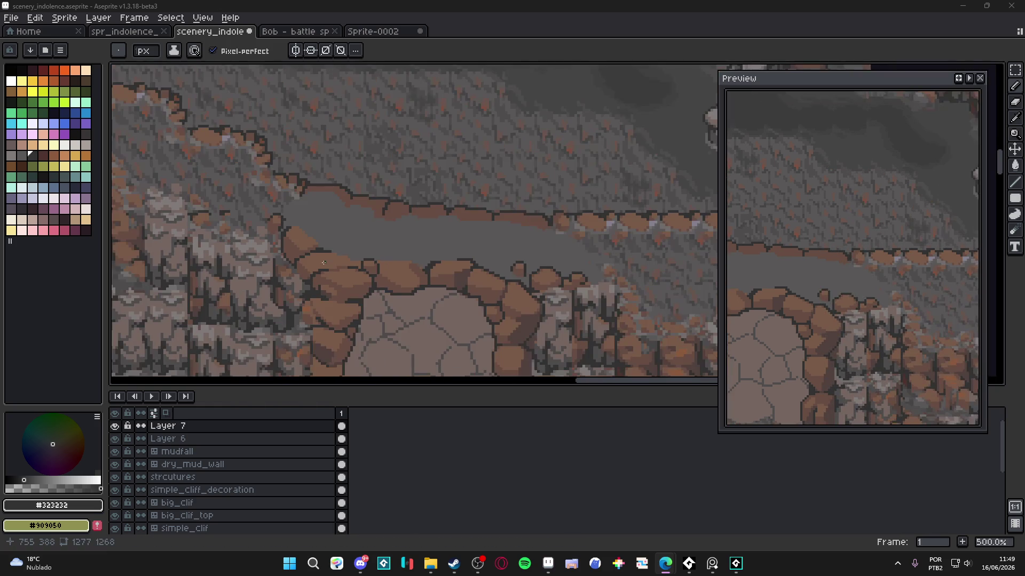
drag(324, 262, 339, 225)
scroll(335, 224, up, 5)
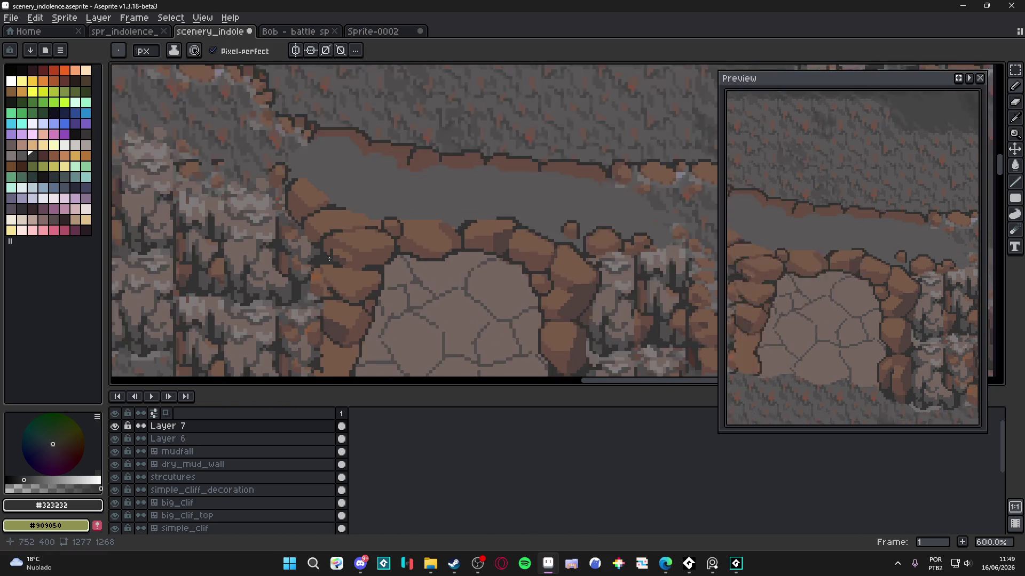
click(335, 228)
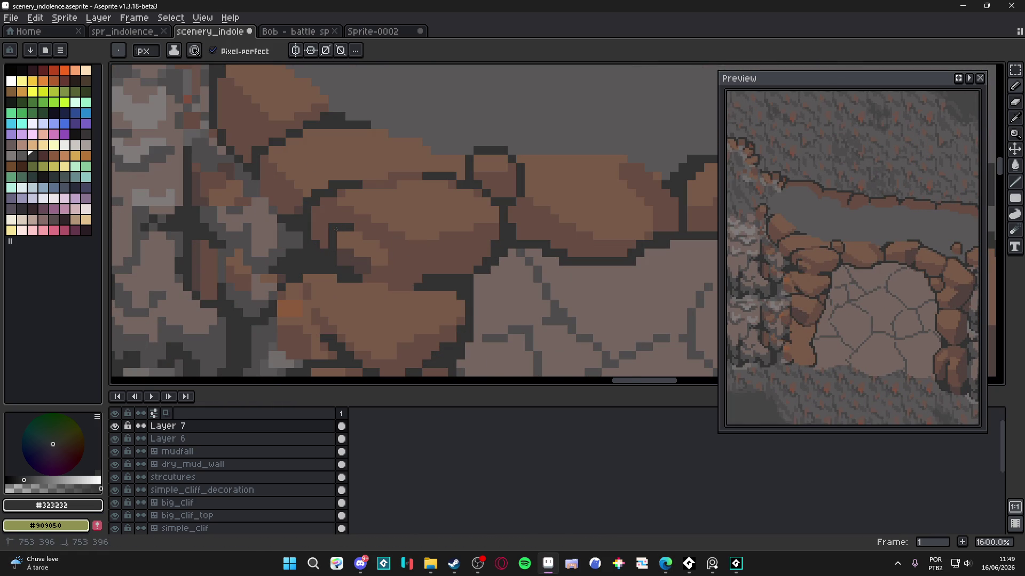
drag(325, 245, 323, 236)
click(341, 245)
scroll(339, 243, down, 3)
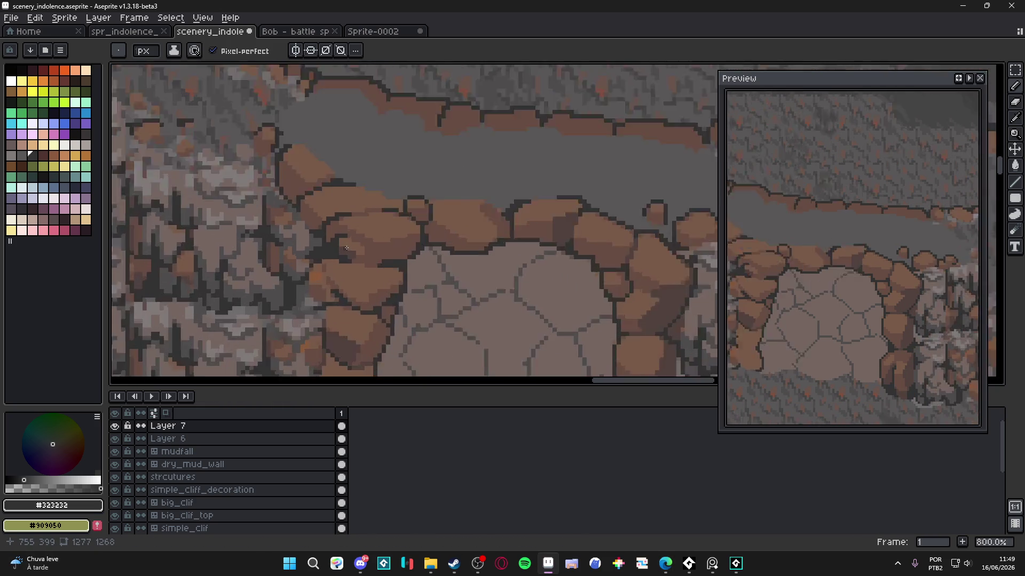
scroll(342, 251, up, 3)
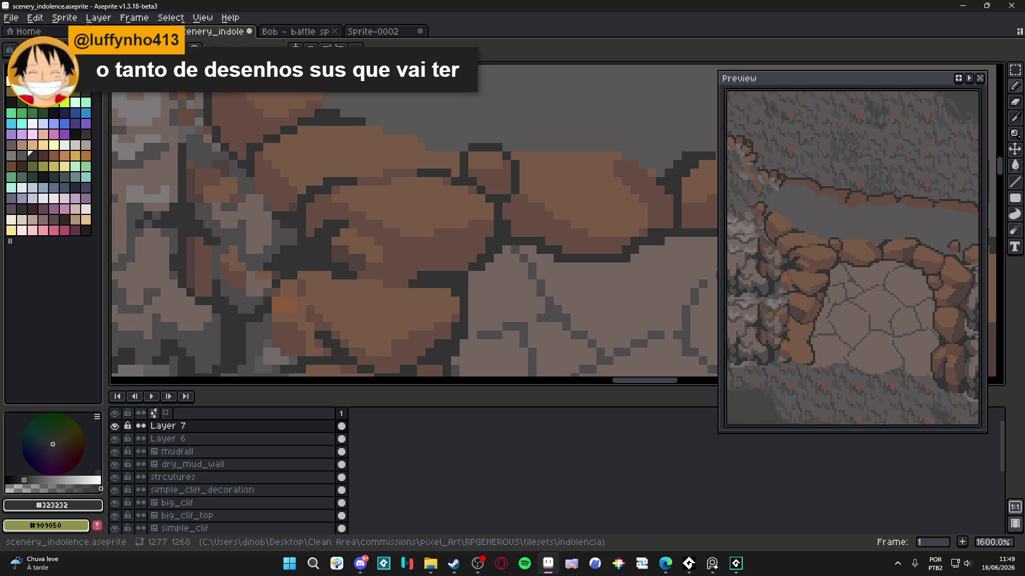
Step: Eyedrop #674d42 and draw a diagonal shading stroke along the boulder edge, then pick #52423c
scroll(360, 269, down, 2)
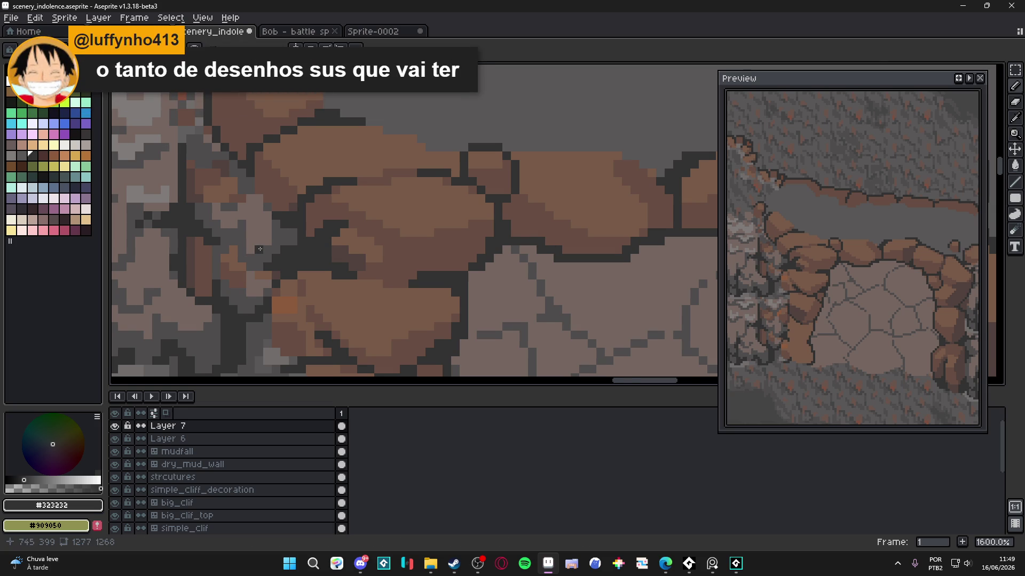
scroll(360, 269, down, 1)
scroll(360, 269, down, 2)
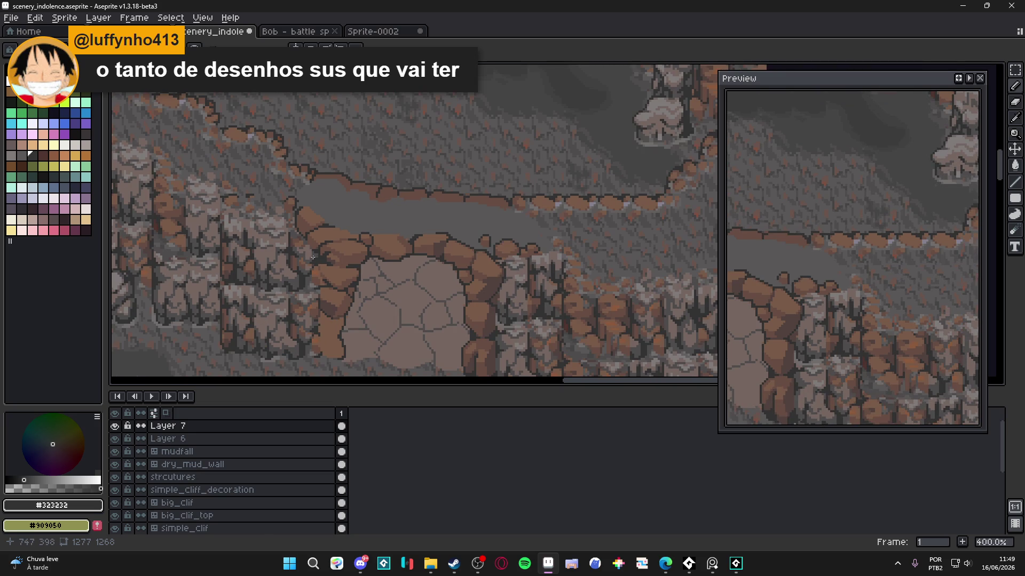
scroll(313, 258, up, 6)
alt+click(375, 256)
scroll(304, 218, up, 2)
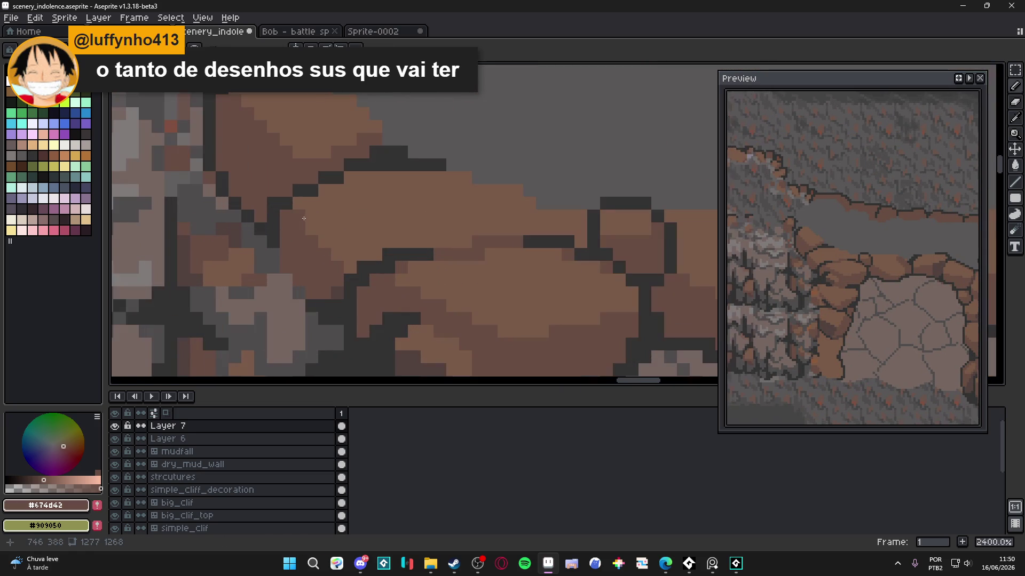
drag(308, 229, 338, 259)
scroll(389, 268, down, 6)
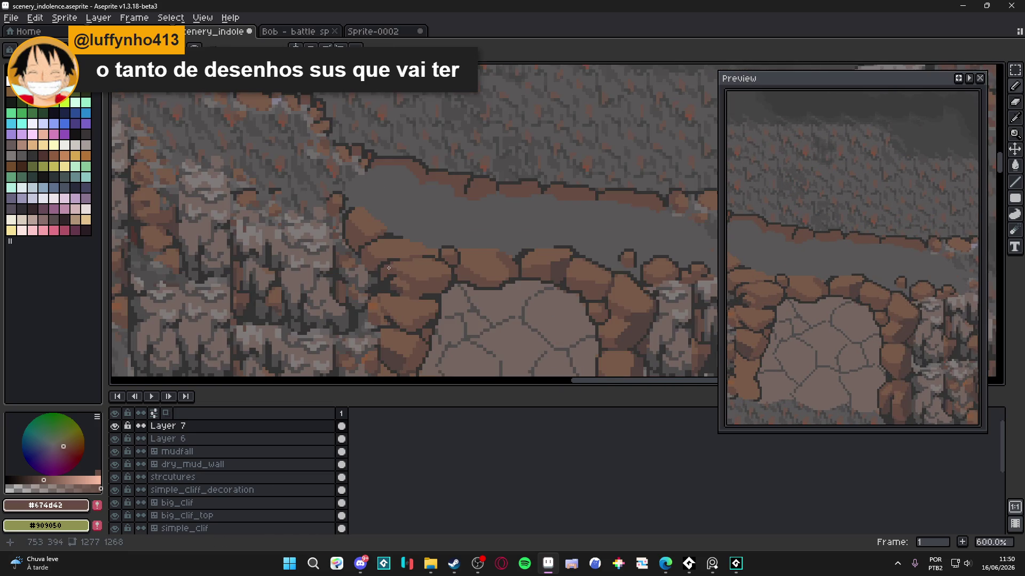
scroll(389, 268, up, 3)
alt+click(348, 243)
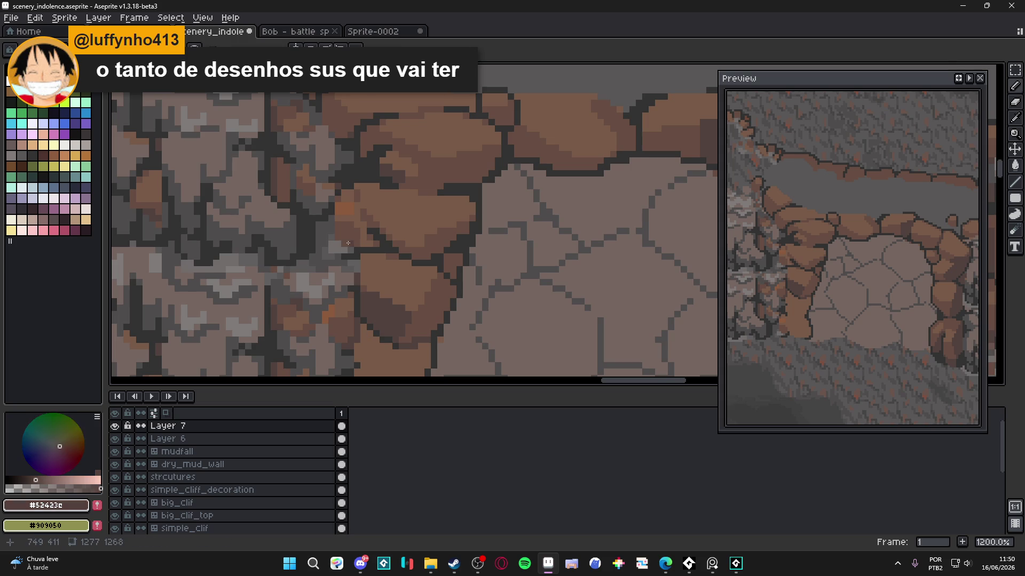
scroll(352, 226, up, 1)
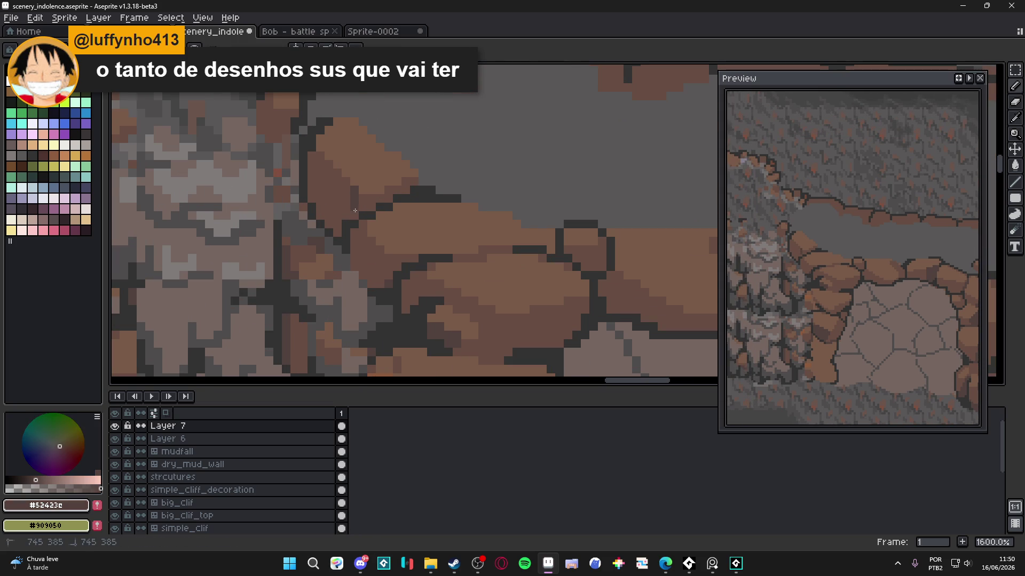
scroll(355, 210, down, 4)
mouse_move(342, 229)
mouse_down()
mouse_move(370, 241)
mouse_move(372, 227)
mouse_up()
scroll(379, 236, down, 1)
scroll(378, 236, up, 5)
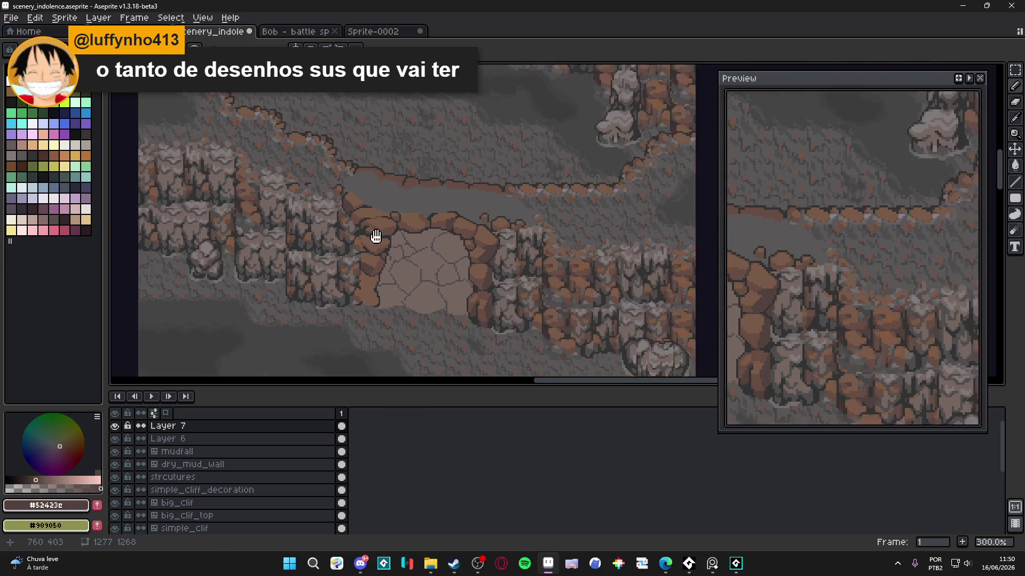
scroll(355, 260, down, 6)
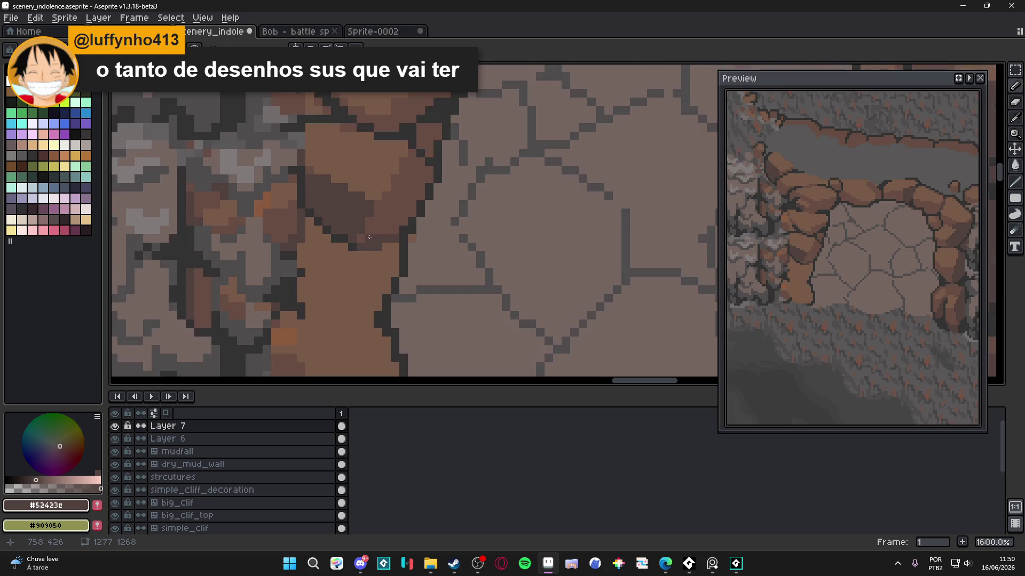
Step: Save the sprite and zoom in on the left boulder
key(ctrl+s)
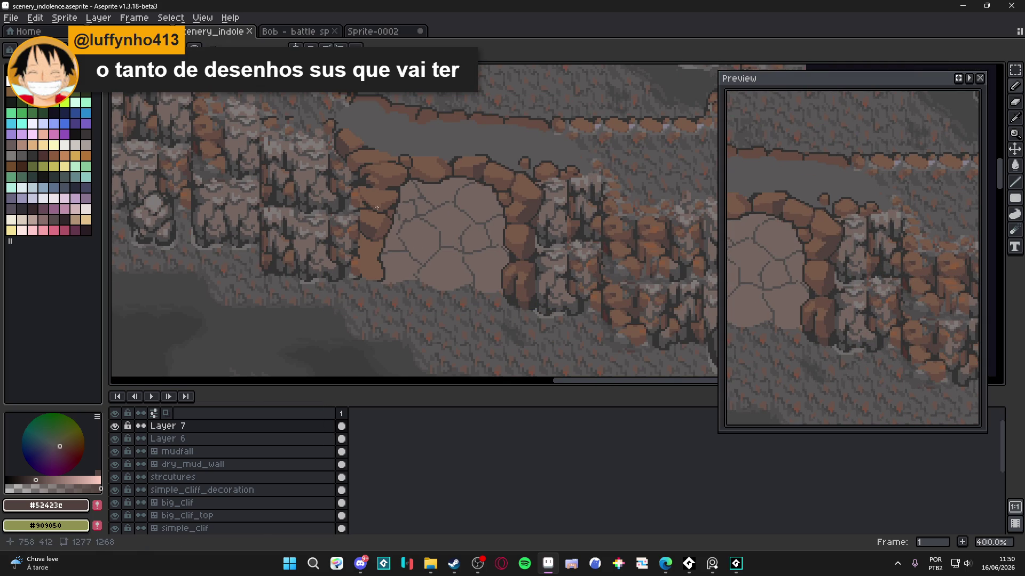
scroll(383, 246, up, 5)
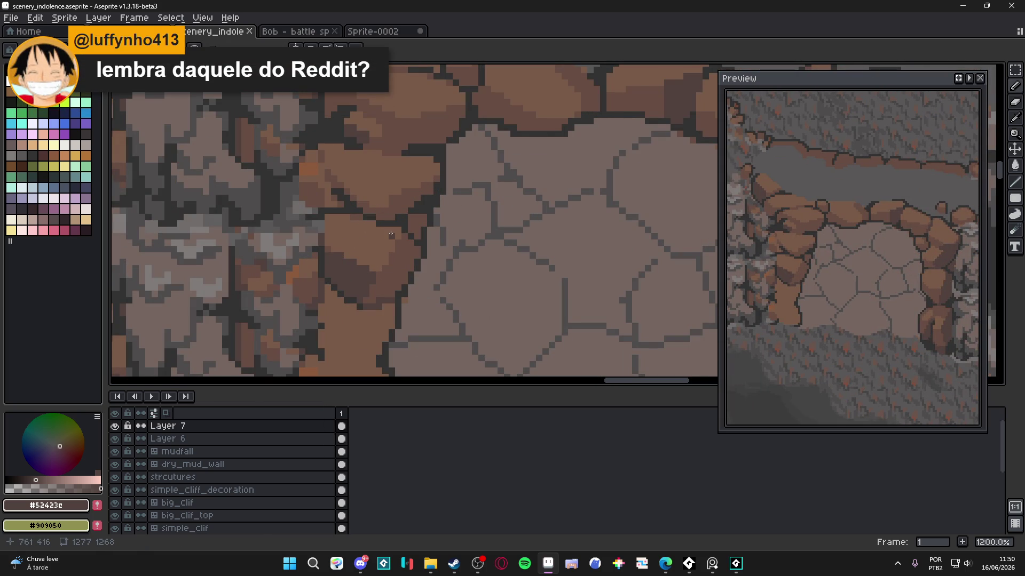
scroll(387, 249, up, 1)
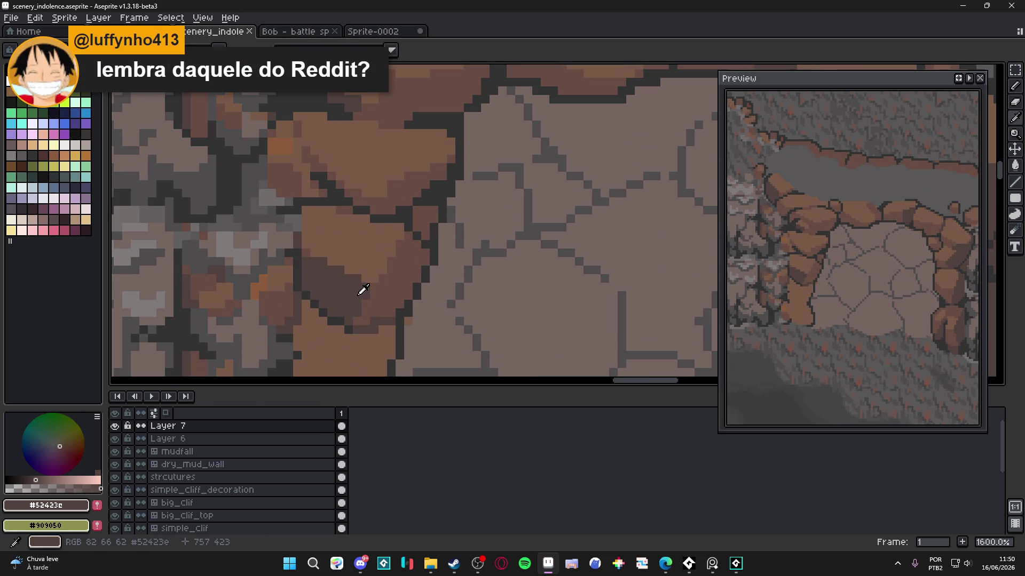
scroll(387, 220, up, 2)
Step: Draw a #52423c diagonal crease across the boulder and retouch the shading pixels around it
drag(387, 220, 286, 152)
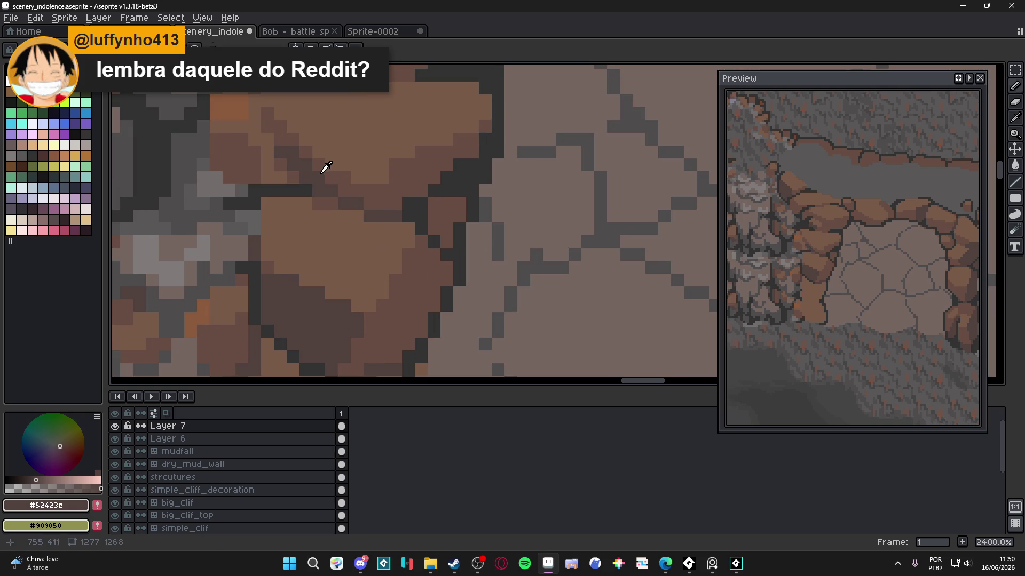
alt+click(319, 163)
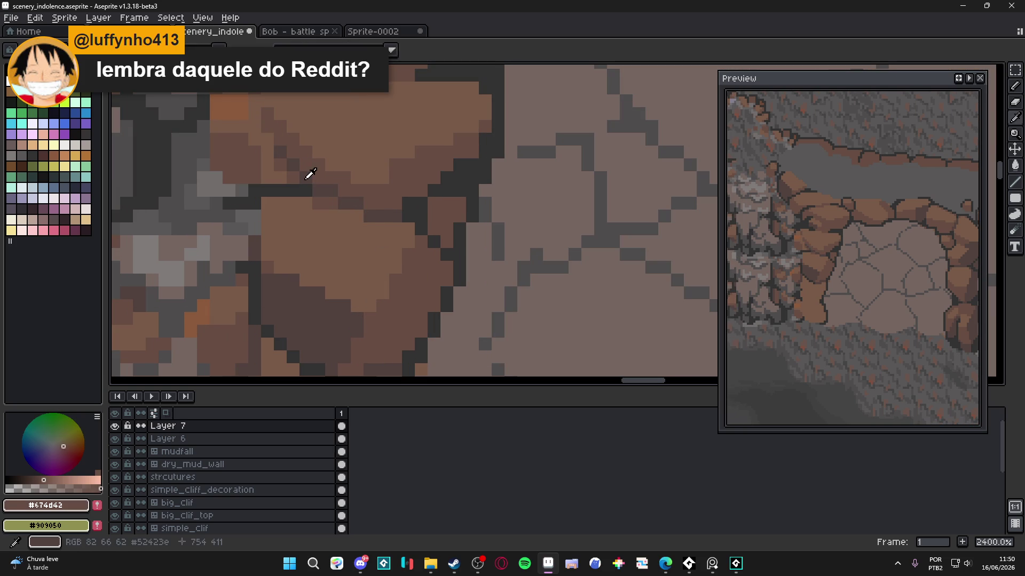
alt+click(308, 176)
click(319, 178)
click(283, 164)
alt+click(285, 156)
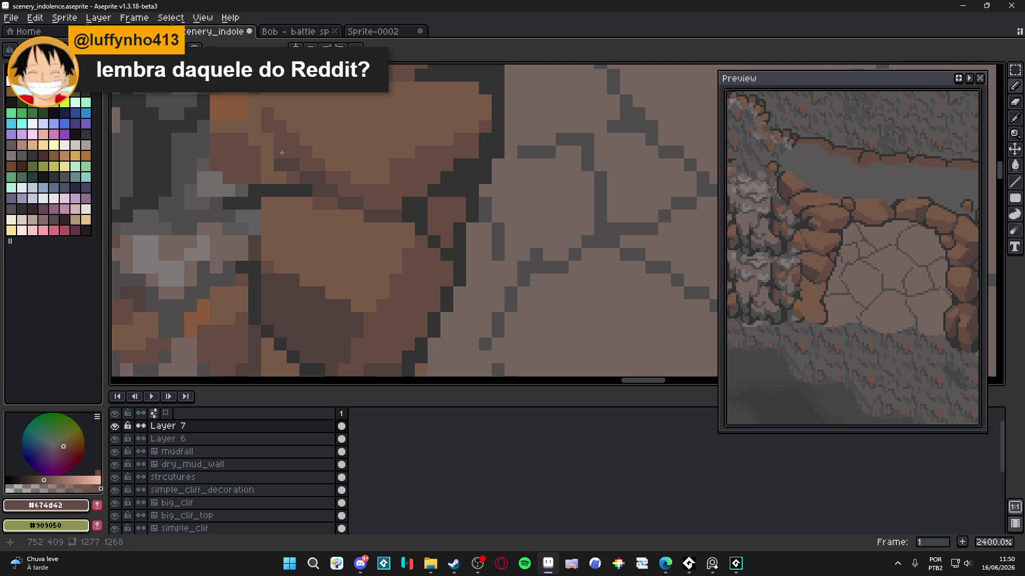
click(280, 165)
alt+click(297, 165)
click(293, 177)
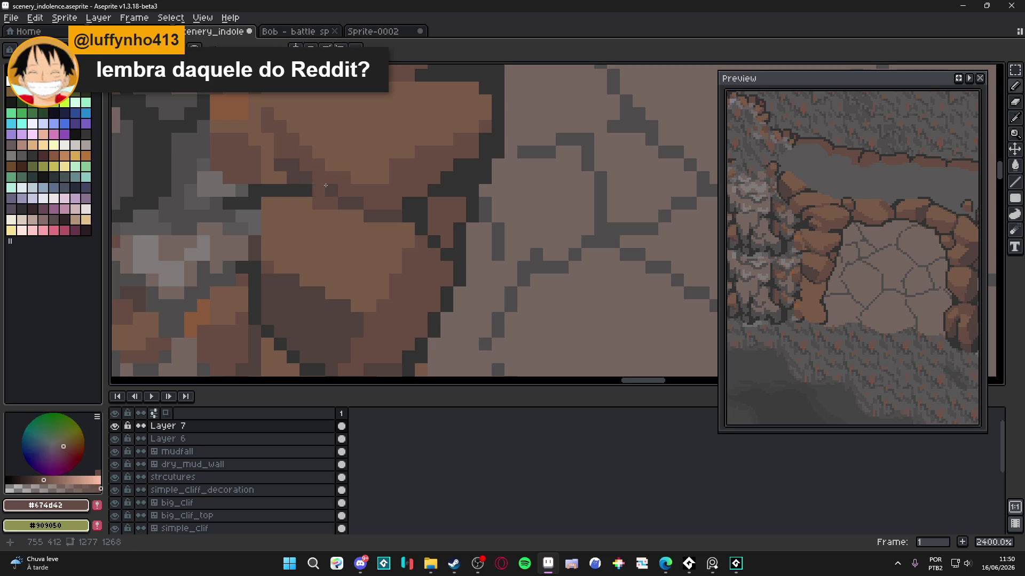
scroll(352, 204, down, 3)
scroll(351, 204, up, 1)
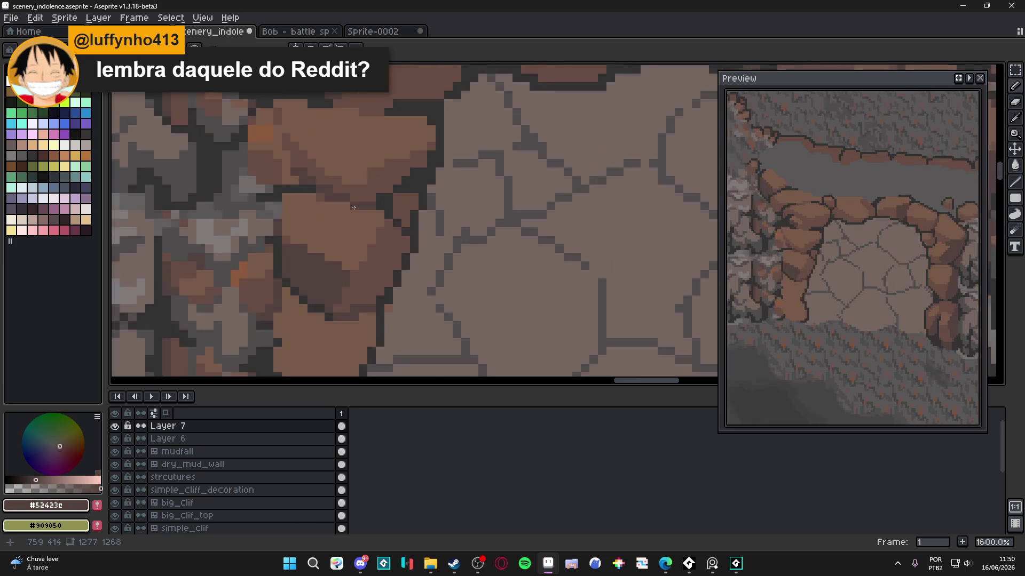
scroll(359, 201, down, 3)
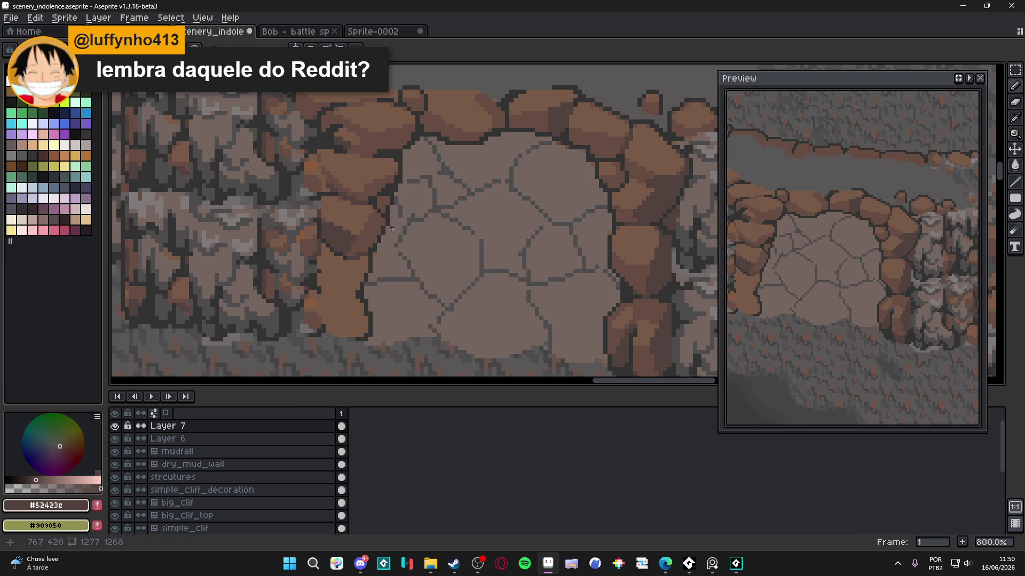
scroll(364, 211, up, 2)
scroll(401, 224, down, 4)
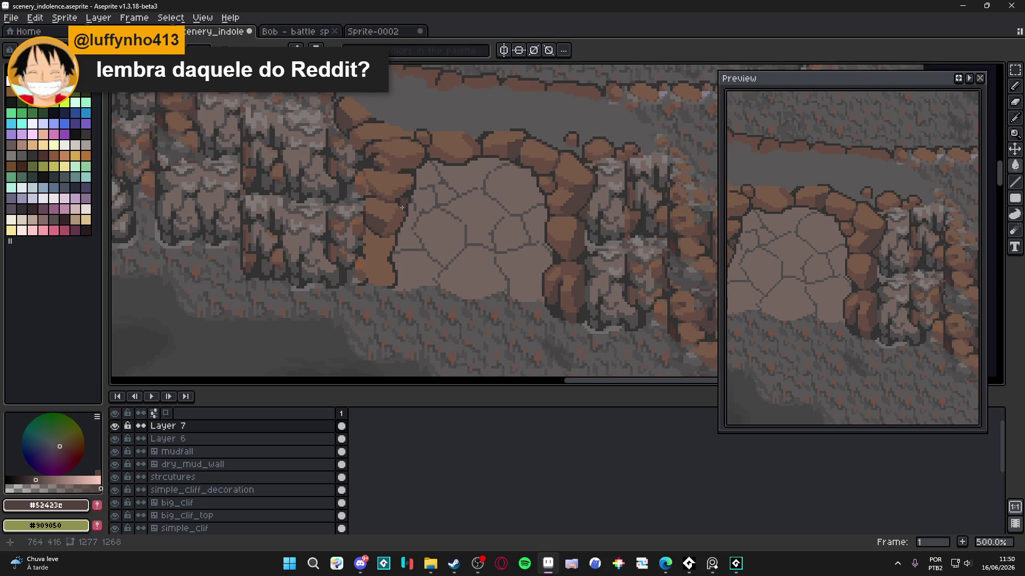
scroll(401, 224, up, 2)
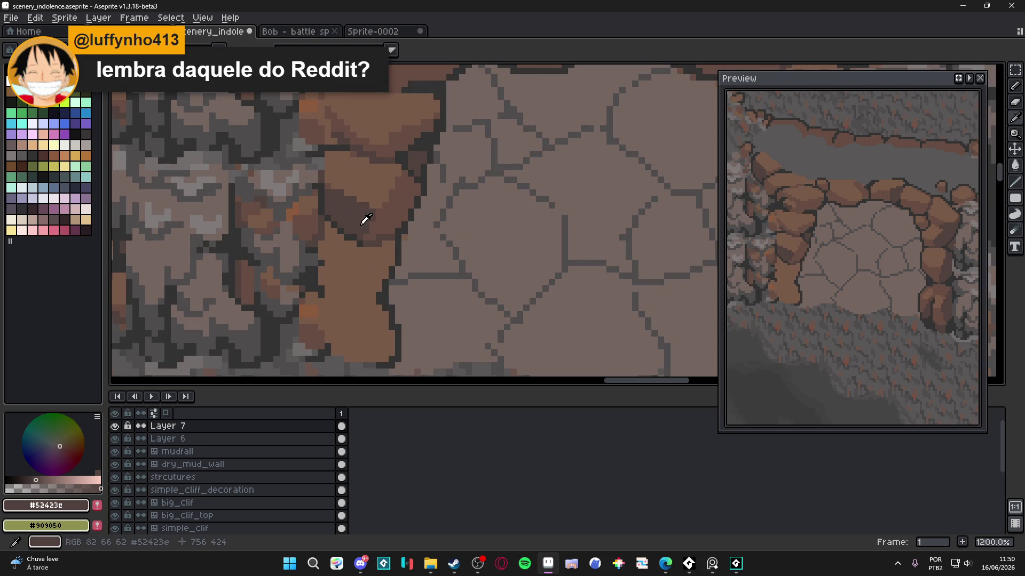
scroll(372, 229, down, 2)
scroll(380, 209, up, 5)
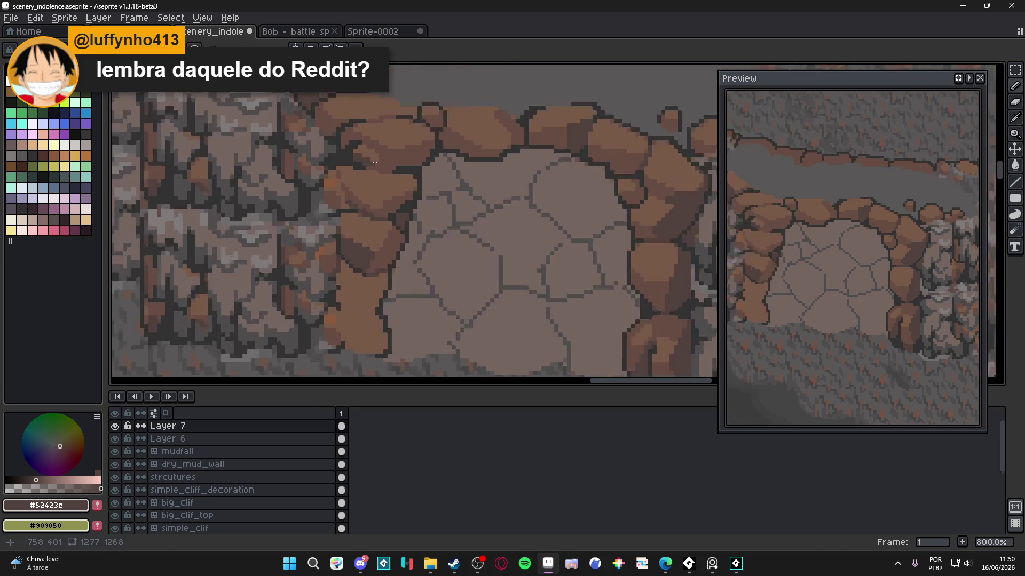
scroll(402, 161, down, 4)
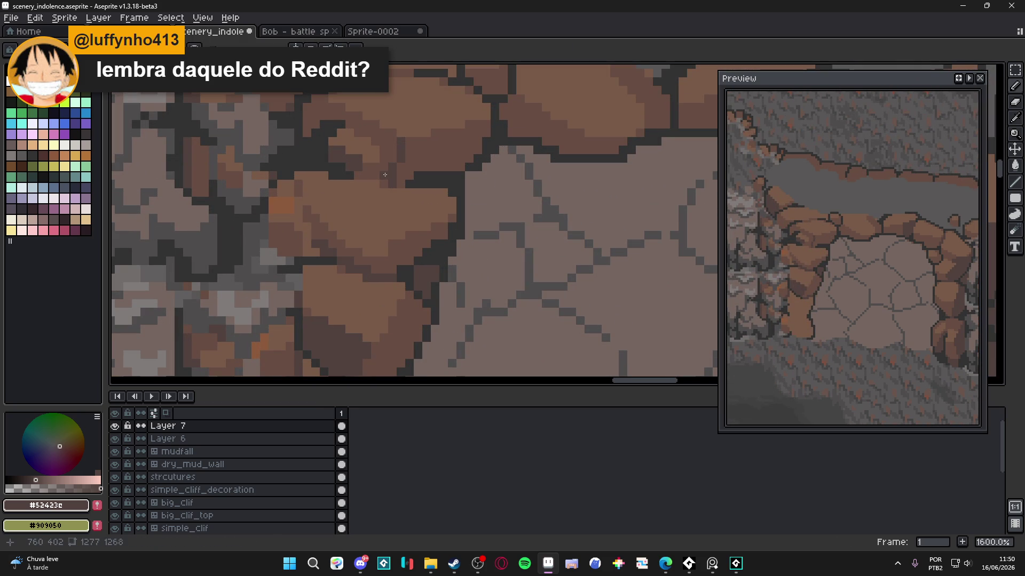
scroll(400, 182, up, 2)
Step: Fill a small boulder patch with #674d42 brown and dot a dark outline pixel
alt+click(379, 171)
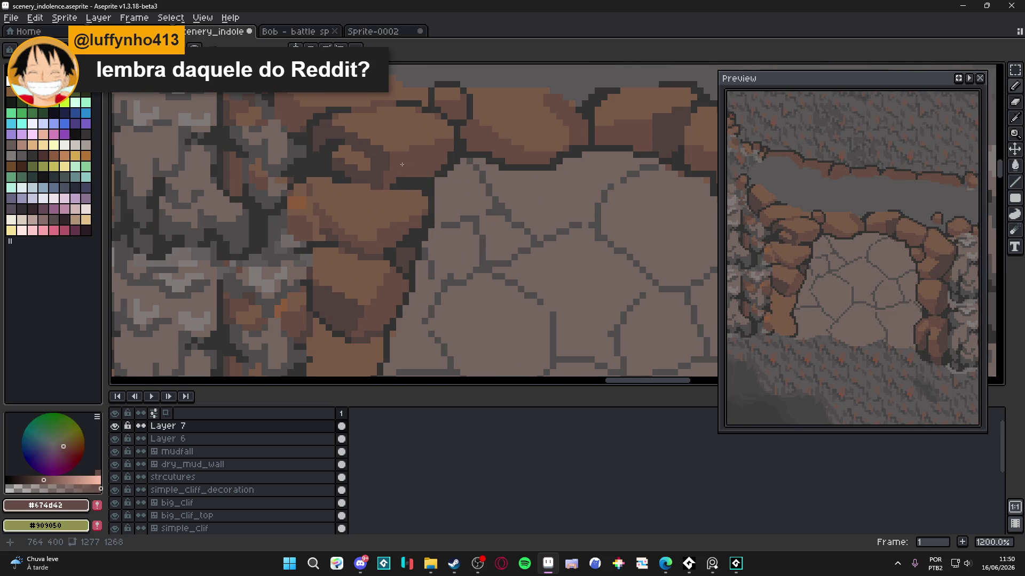
scroll(379, 171, up, 2)
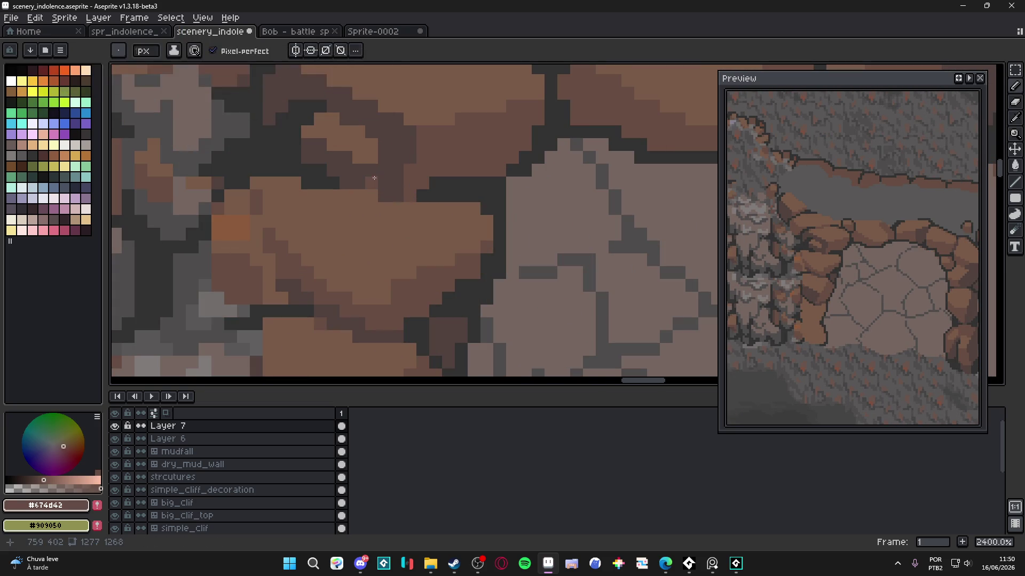
drag(371, 183, 359, 170)
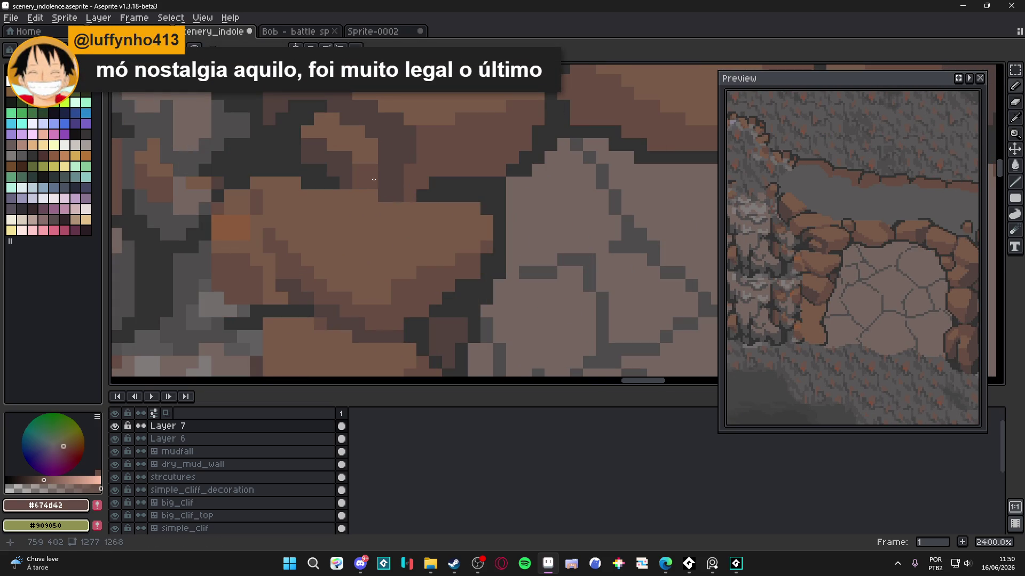
scroll(375, 177, down, 4)
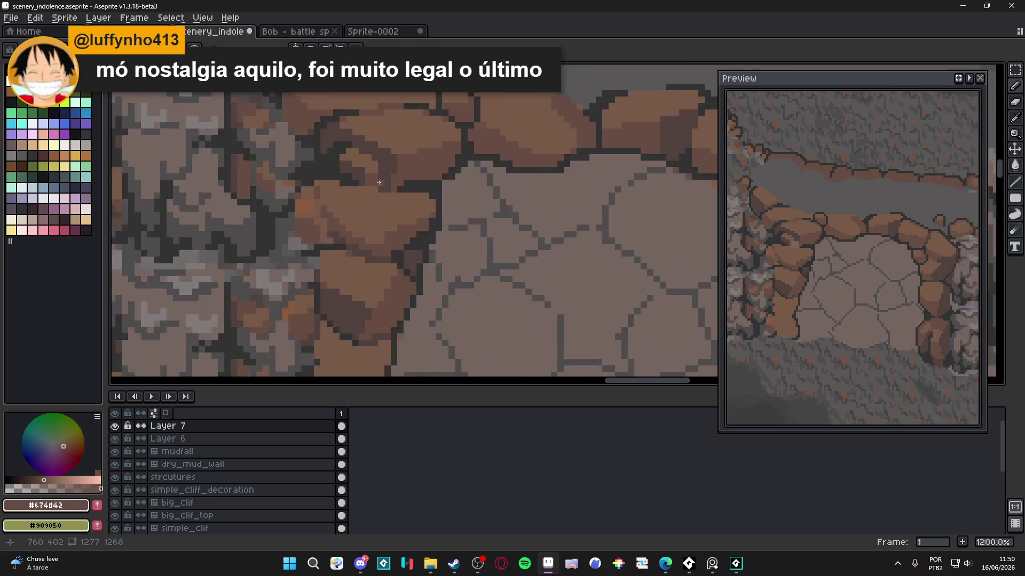
scroll(377, 171, up, 2)
alt+click(377, 169)
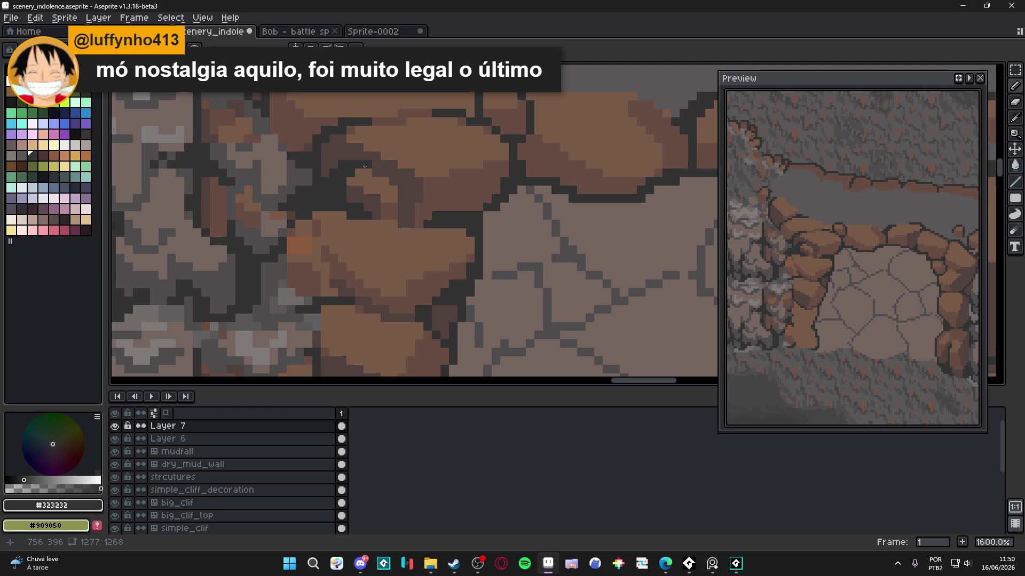
click(378, 170)
scroll(382, 170, down, 5)
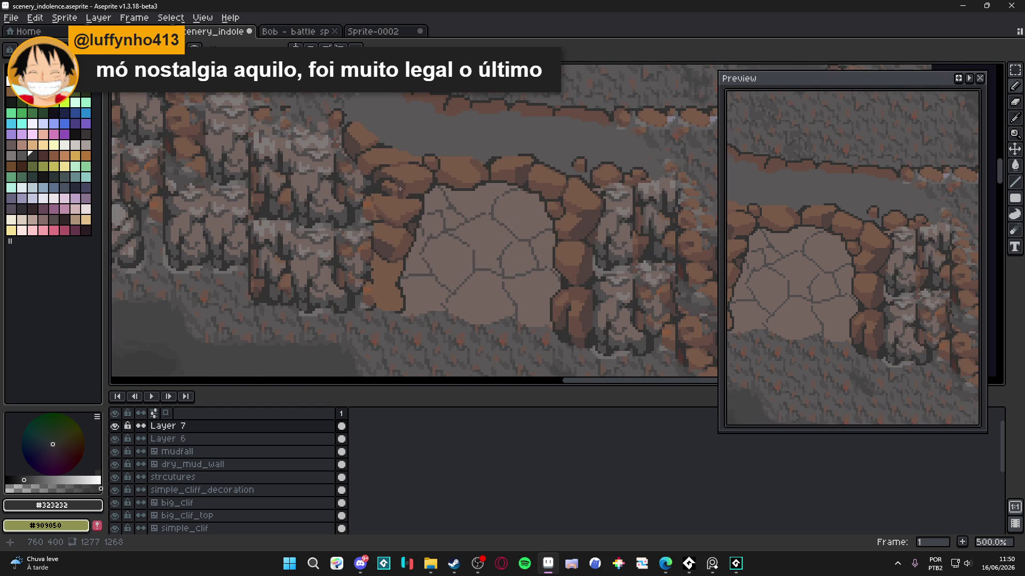
scroll(403, 188, up, 5)
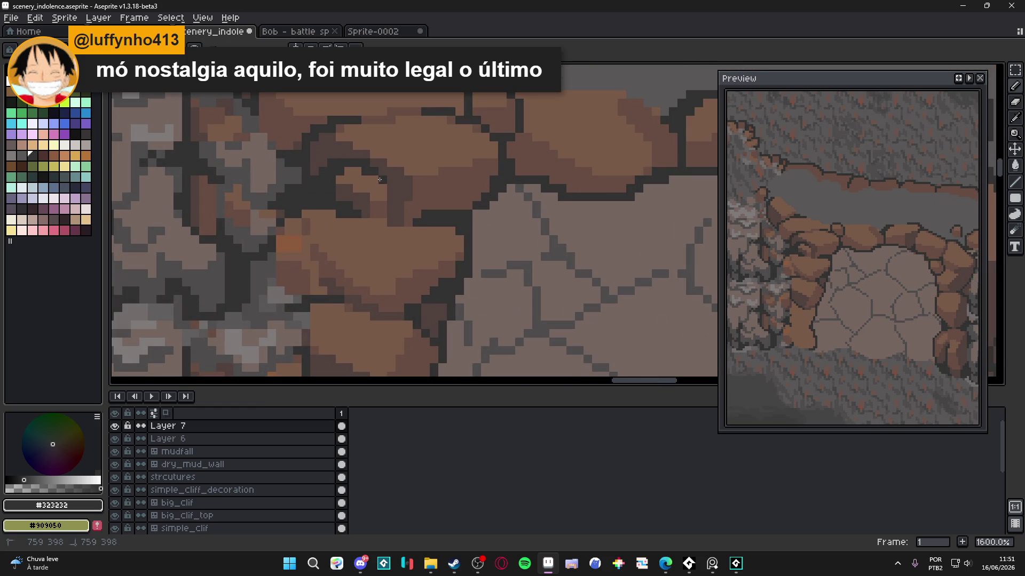
Step: Draw a #323232 outline along the left boulders' edge and add a pixel on the lower boulder
alt+click(379, 164)
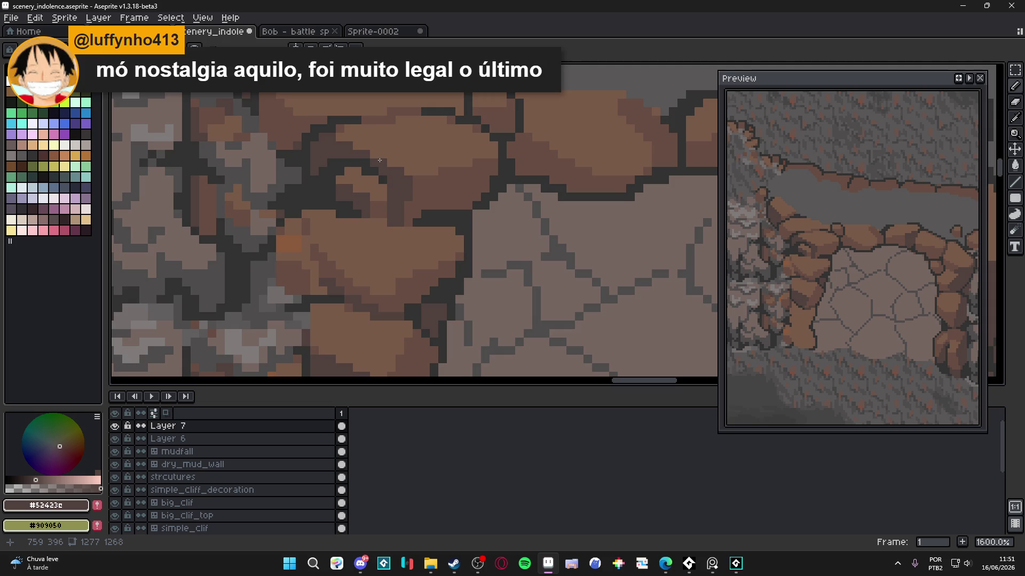
scroll(379, 160, down, 5)
scroll(388, 213, up, 4)
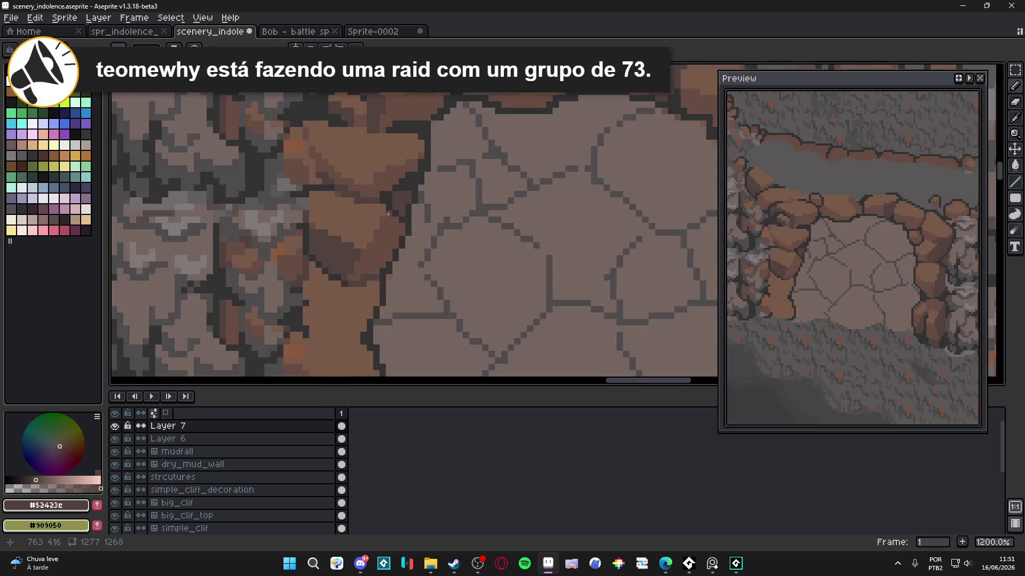
scroll(388, 214, up, 2)
alt+click(334, 195)
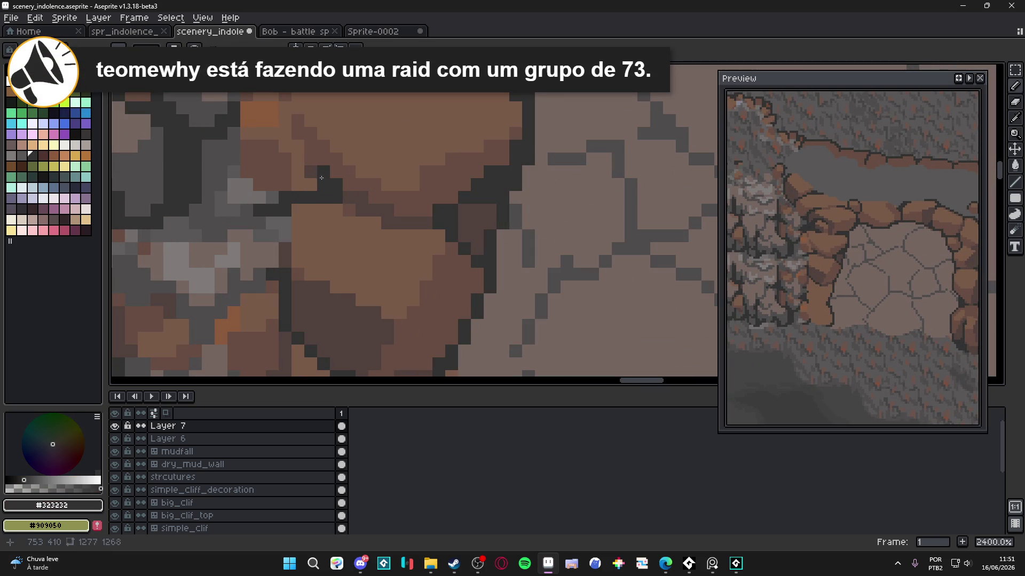
mouse_move(321, 178)
mouse_down()
mouse_move(274, 197)
mouse_move(234, 182)
mouse_move(233, 134)
mouse_move(257, 124)
mouse_up()
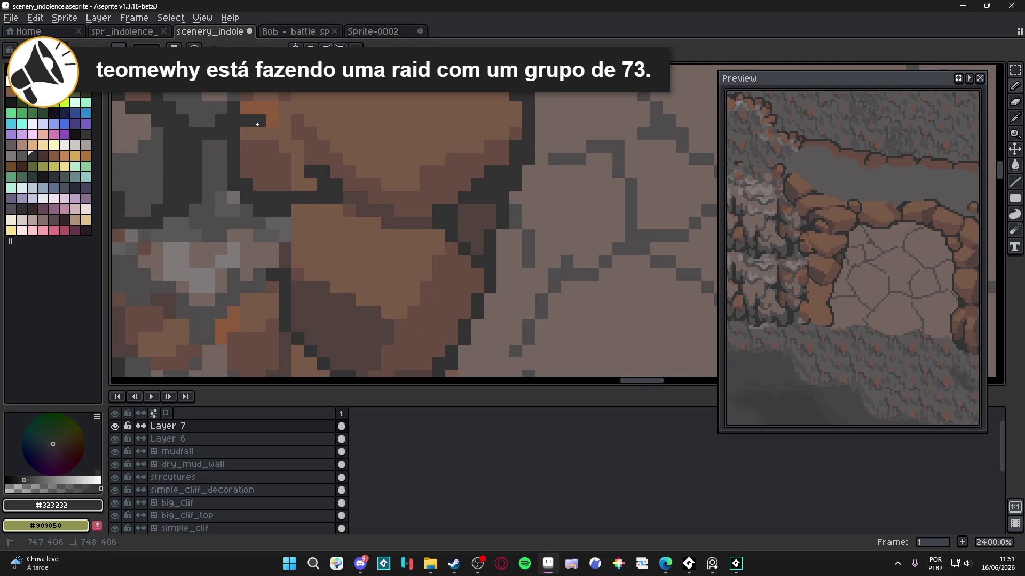
scroll(313, 209, down, 4)
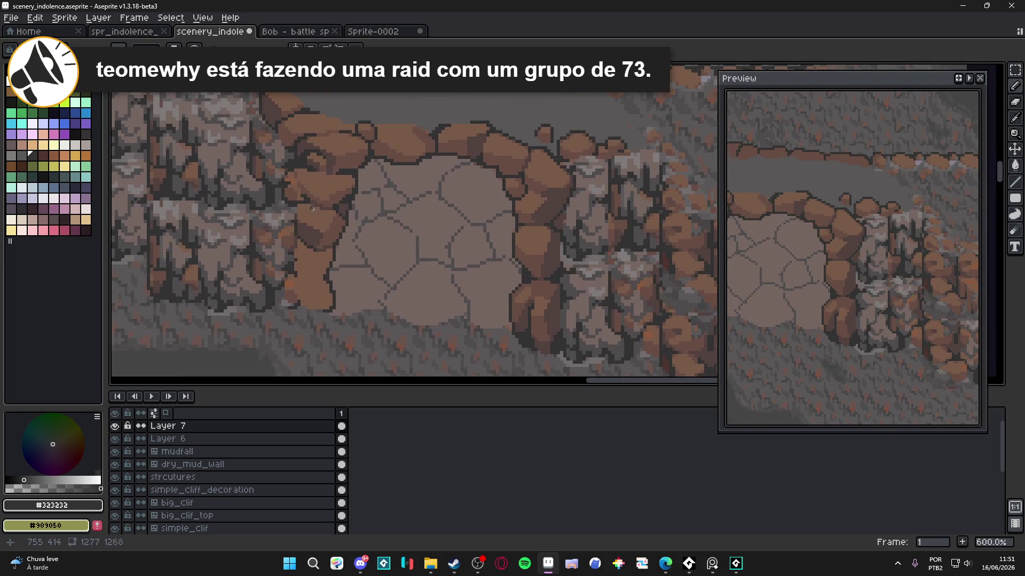
scroll(313, 209, up, 4)
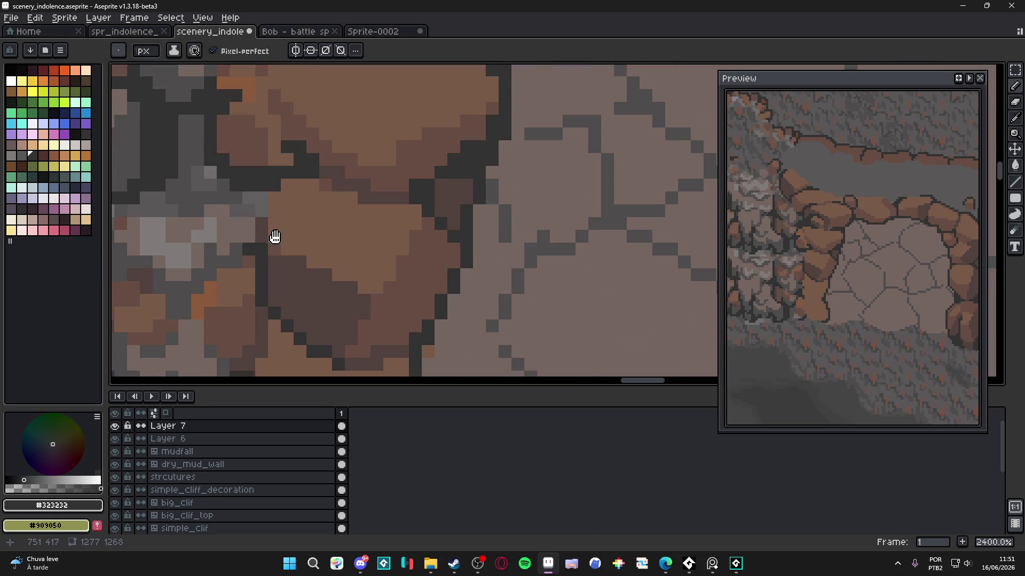
drag(275, 237, 283, 224)
click(284, 224)
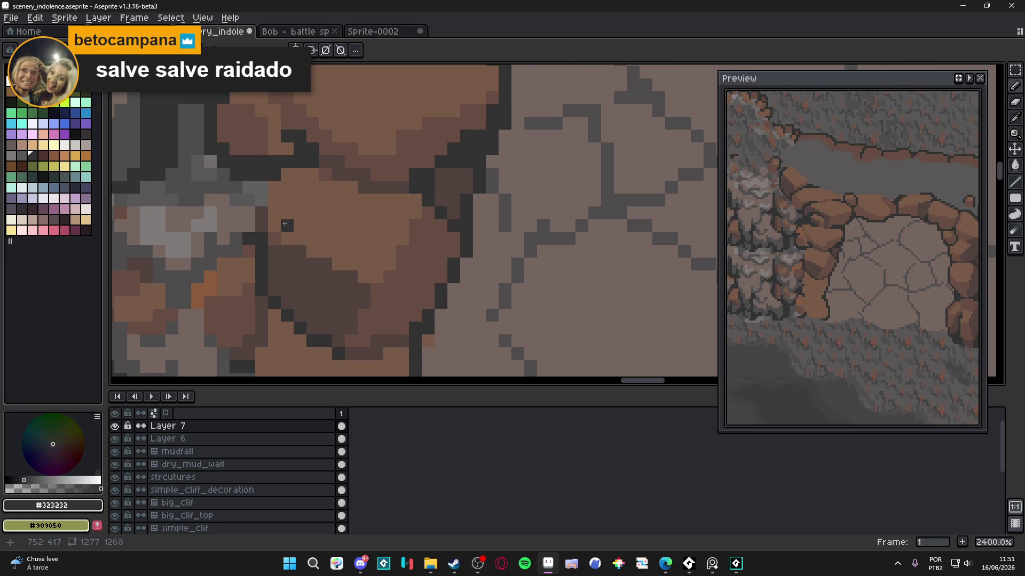
scroll(285, 224, down, 5)
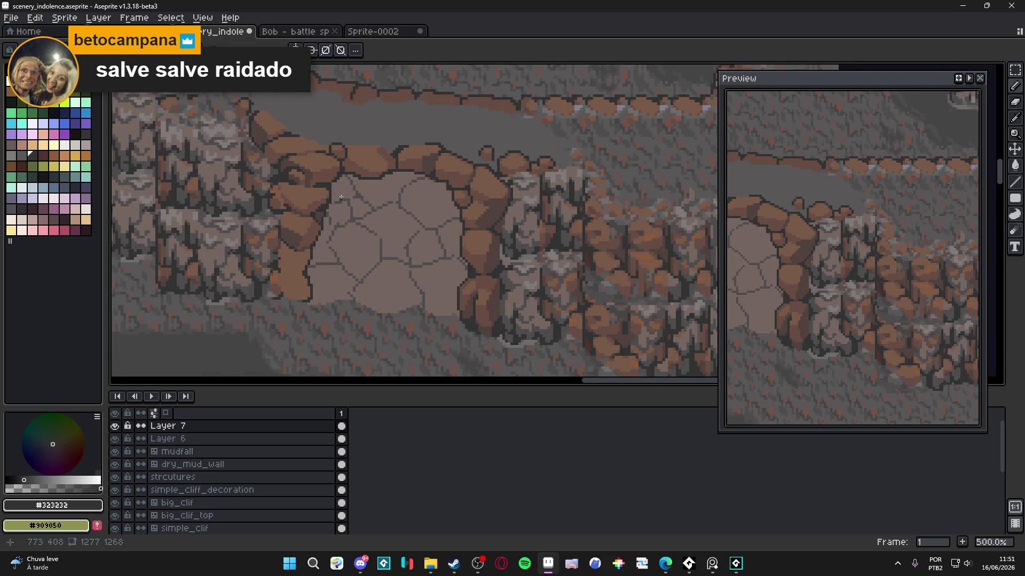
drag(341, 197, 366, 250)
Step: Save, show the pixel grid, and Magic Wand-select the mud area above the boulders
scroll(376, 216, down, 1)
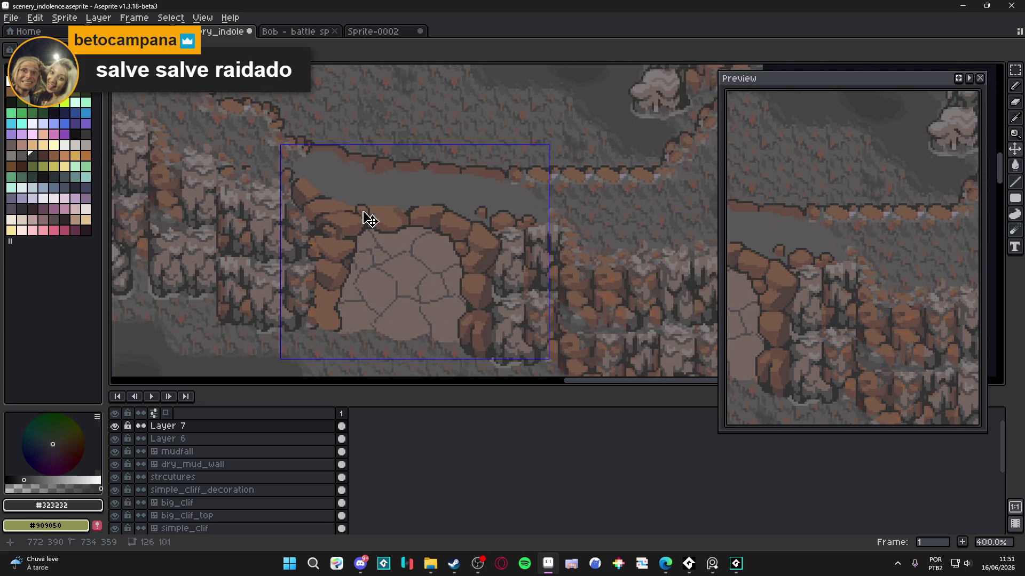
key(ctrl+apostrophe)
key(ctrl+s)
key(m)
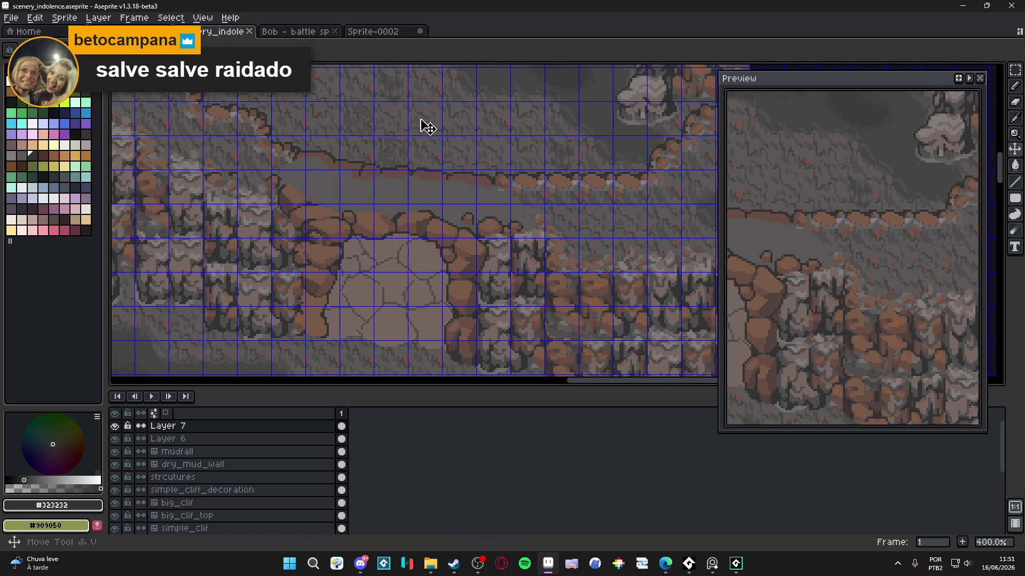
key(Down)
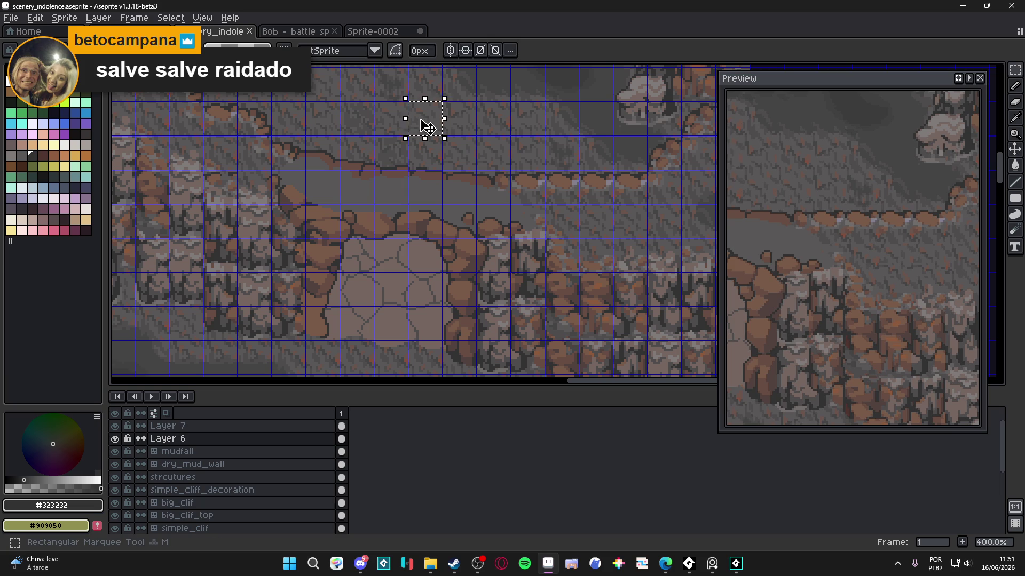
key(b)
key(w)
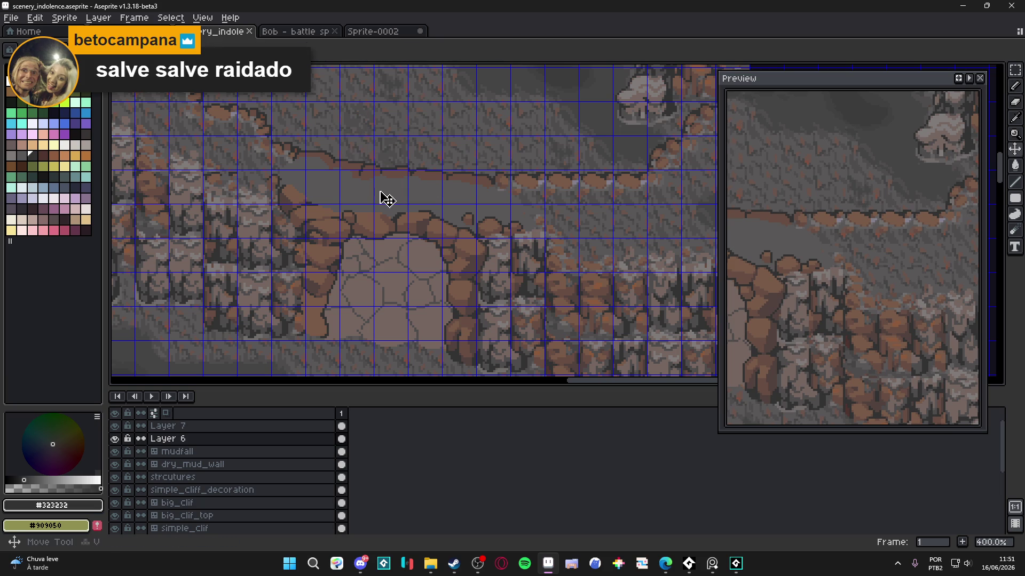
key(Up)
click(384, 199)
Step: Undo the test fill on the mud strip, deselect it, and hide the pixel grid
click(384, 199)
key(Delete)
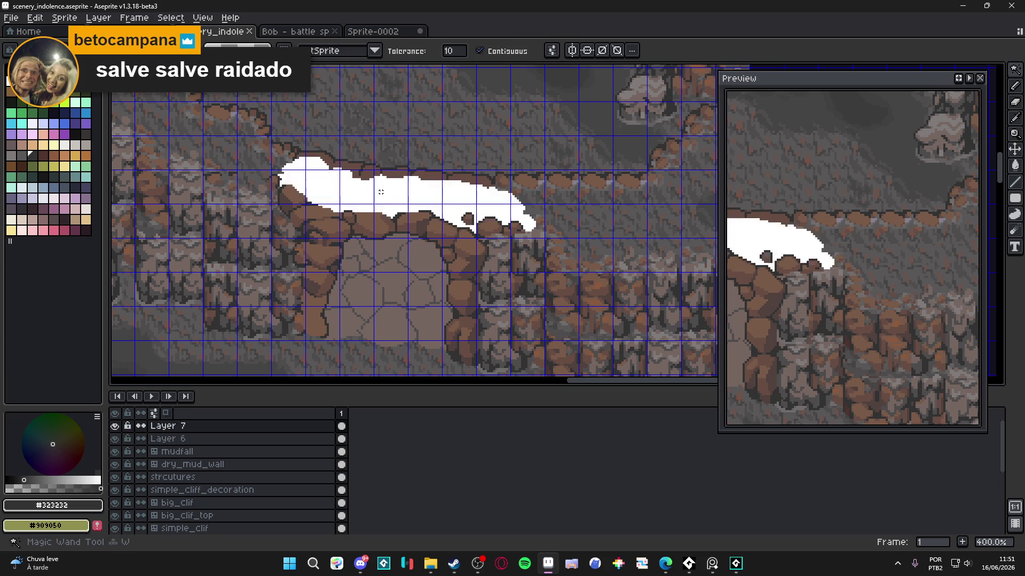
key(ctrl+z)
key(b)
key(ctrl+d)
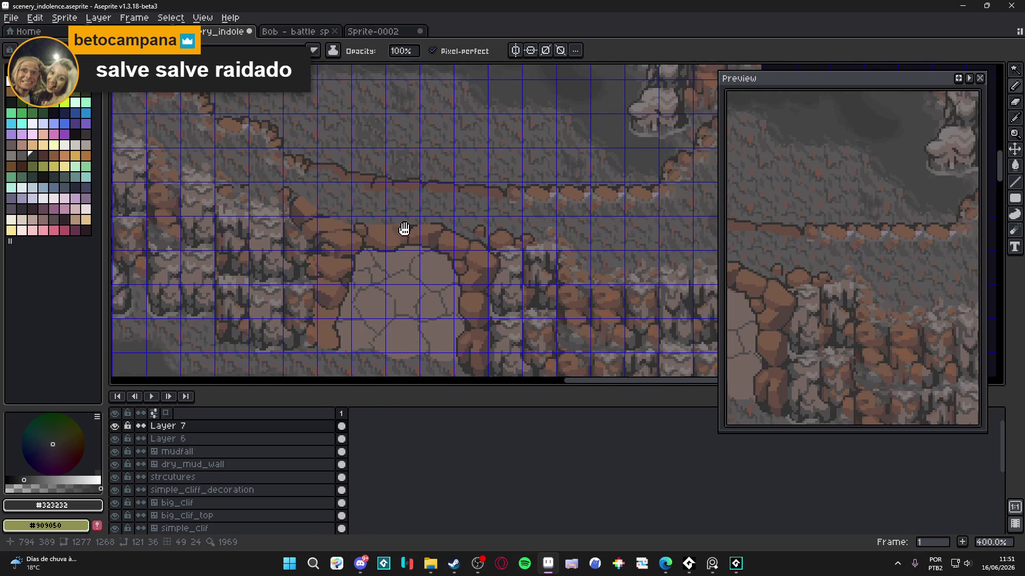
drag(405, 228, 415, 255)
key(ctrl+')
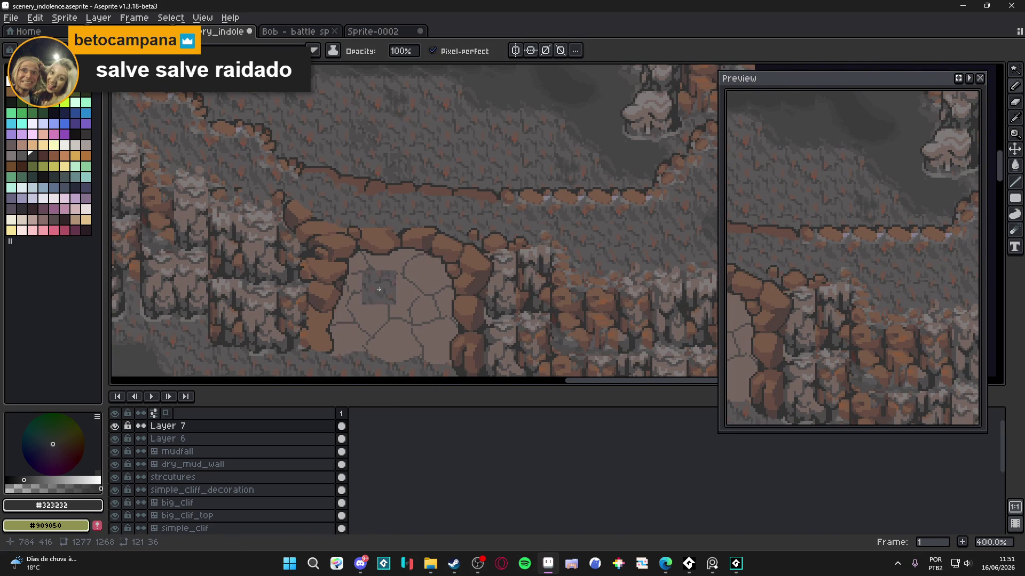
key(m)
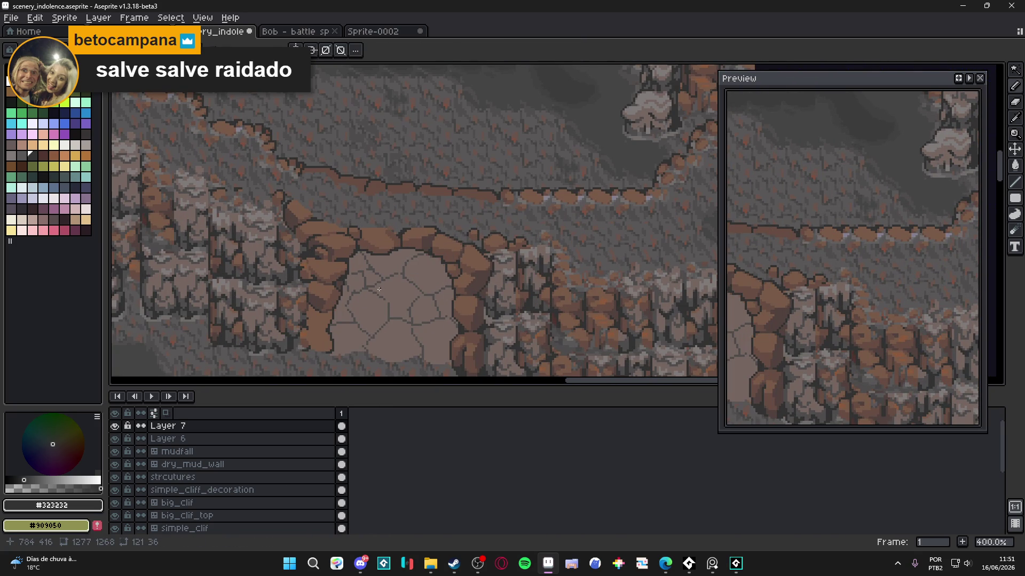
scroll(360, 260, up, 5)
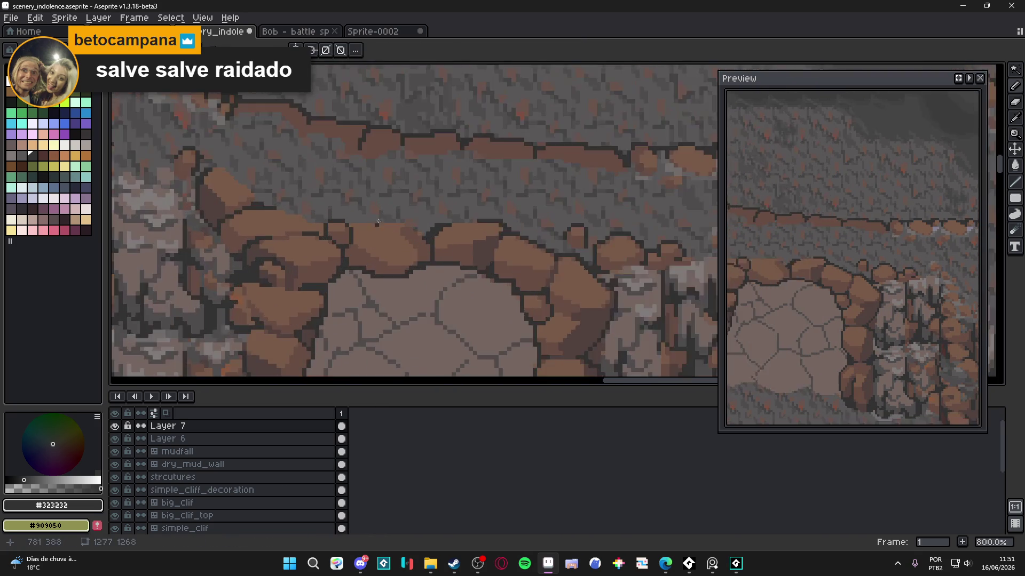
Step: Dab mid and darker grey pixels onto the ground above the boulders
alt+click(375, 213)
click(380, 242)
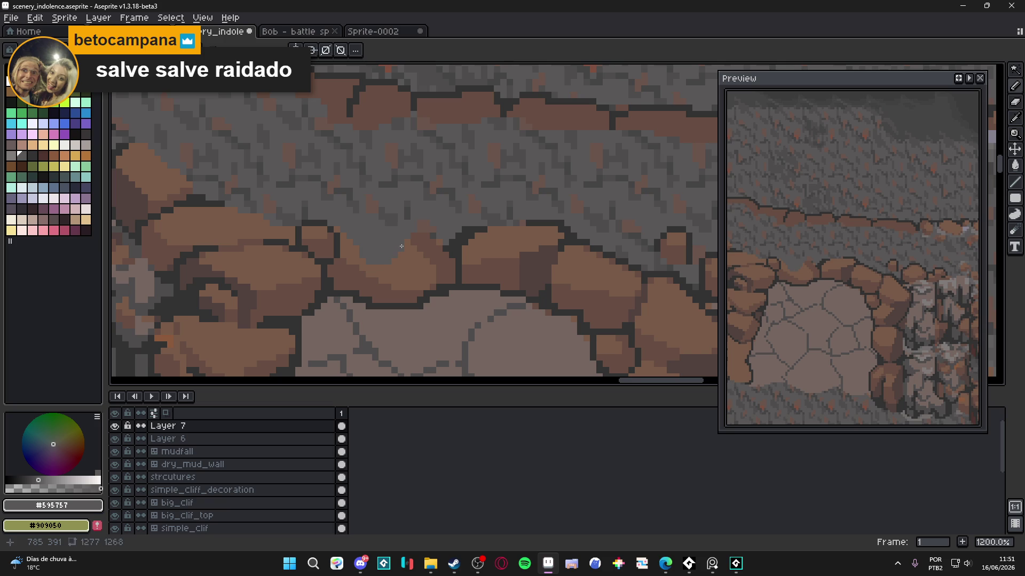
scroll(405, 244, down, 3)
scroll(395, 230, up, 4)
alt+click(394, 227)
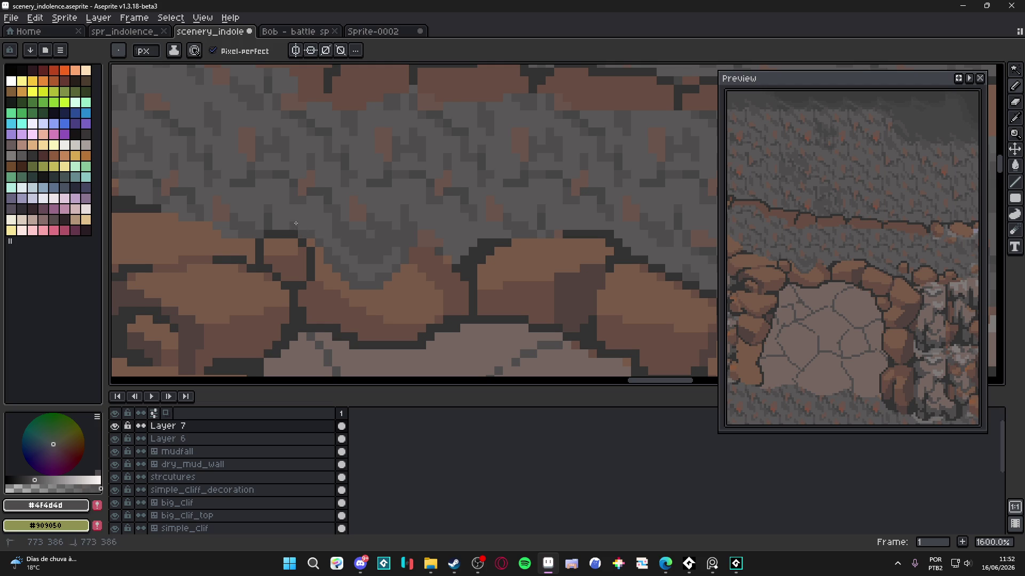
shift+click(294, 227)
scroll(365, 287, down, 3)
scroll(365, 287, down, 1)
scroll(374, 277, up, 4)
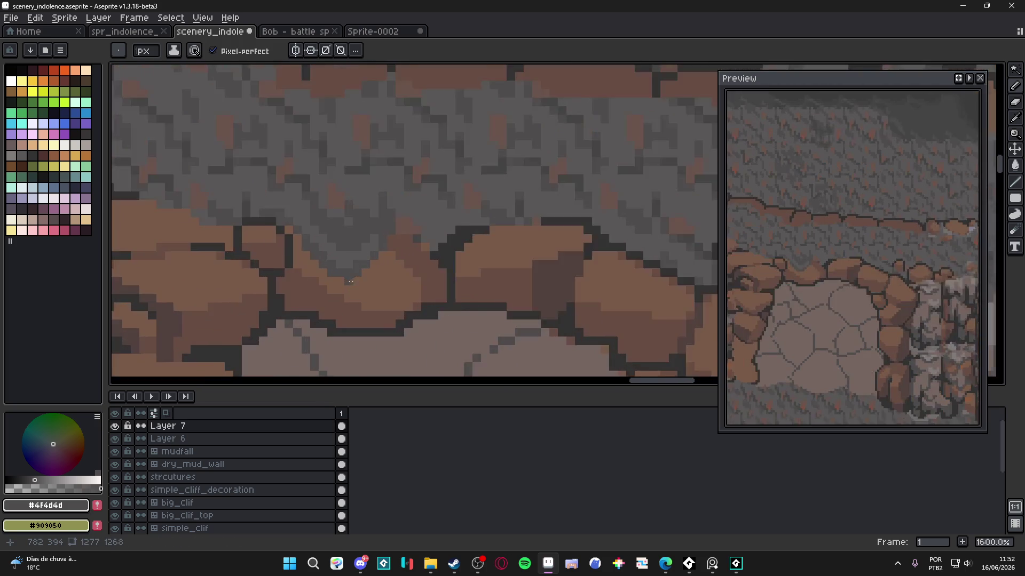
scroll(387, 268, down, 2)
scroll(374, 269, down, 3)
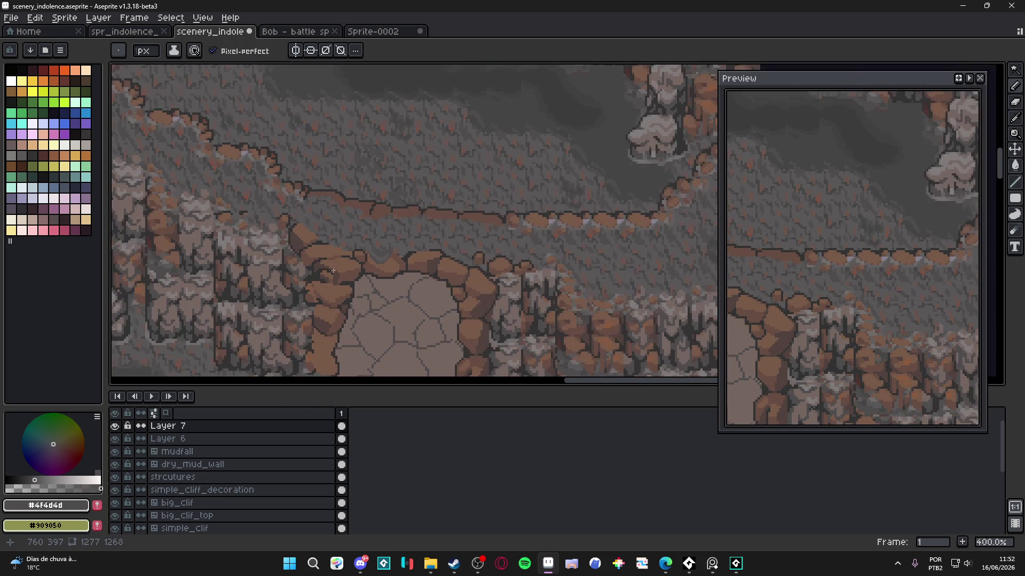
scroll(340, 255, up, 4)
Step: Soften the boulders' top outline with #595757 and add a #4f4d4d patch plus lighter grey pixels
alt+click(376, 249)
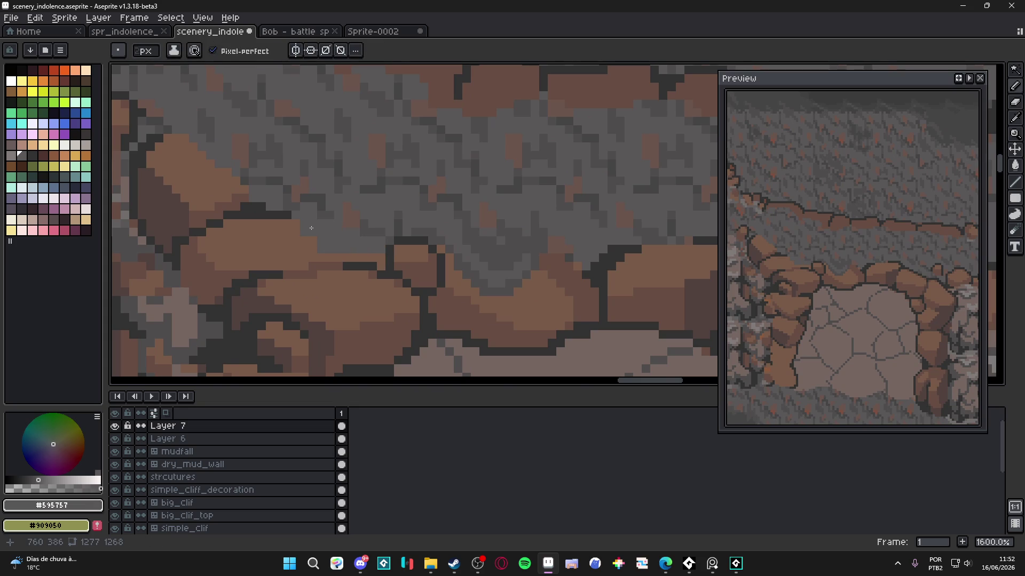
click(278, 214)
click(270, 215)
alt+click(353, 232)
drag(345, 234, 345, 220)
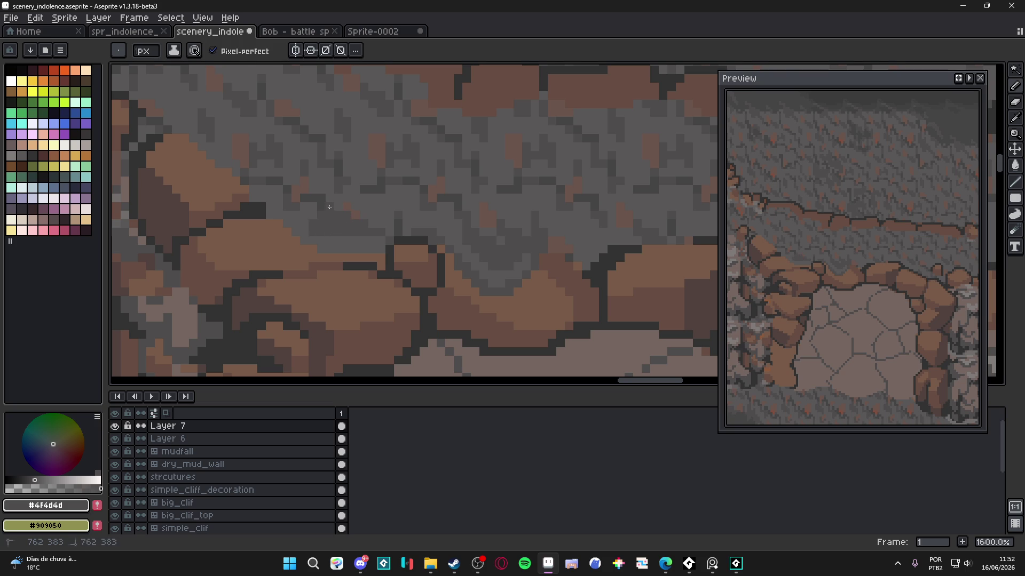
alt+click(336, 231)
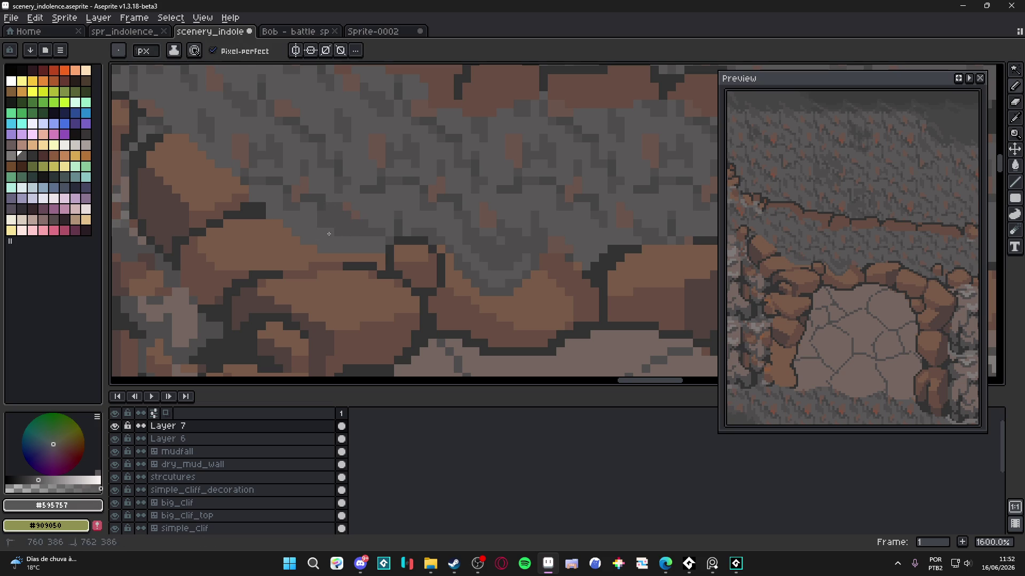
click(339, 233)
click(322, 225)
alt+click(346, 227)
scroll(344, 228, down, 3)
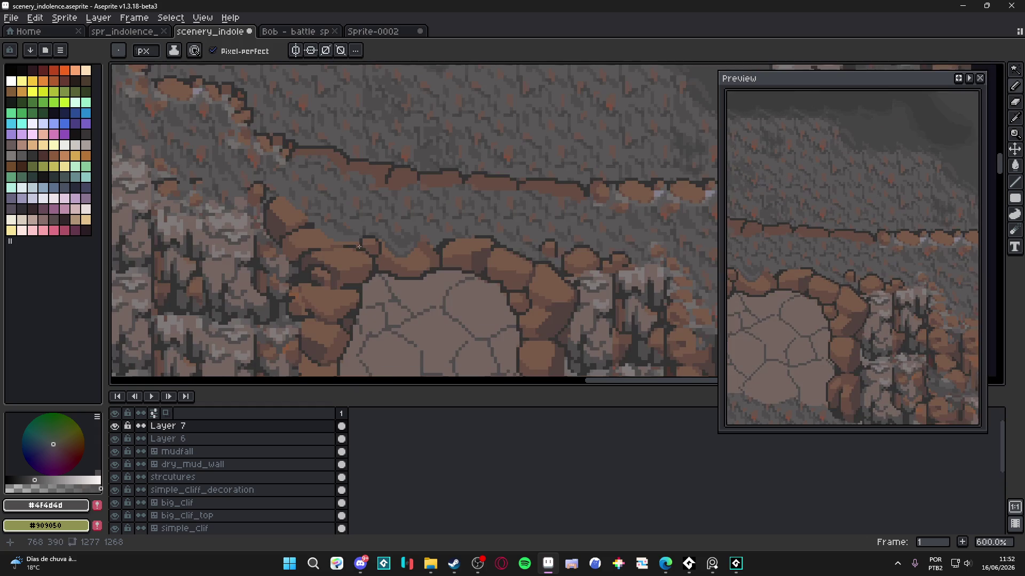
drag(344, 247, 352, 251)
scroll(352, 251, down, 1)
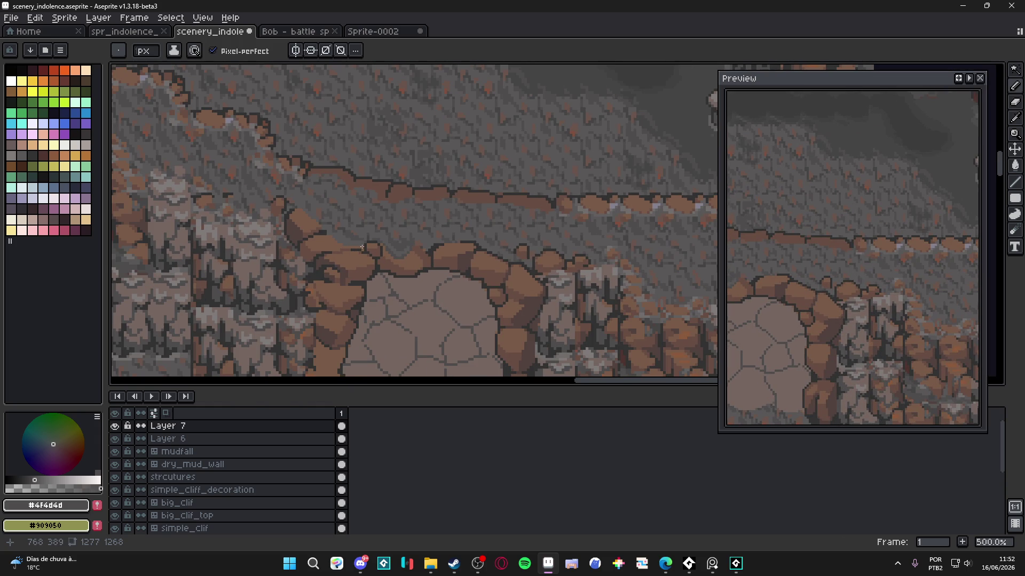
scroll(661, 322, up, 2)
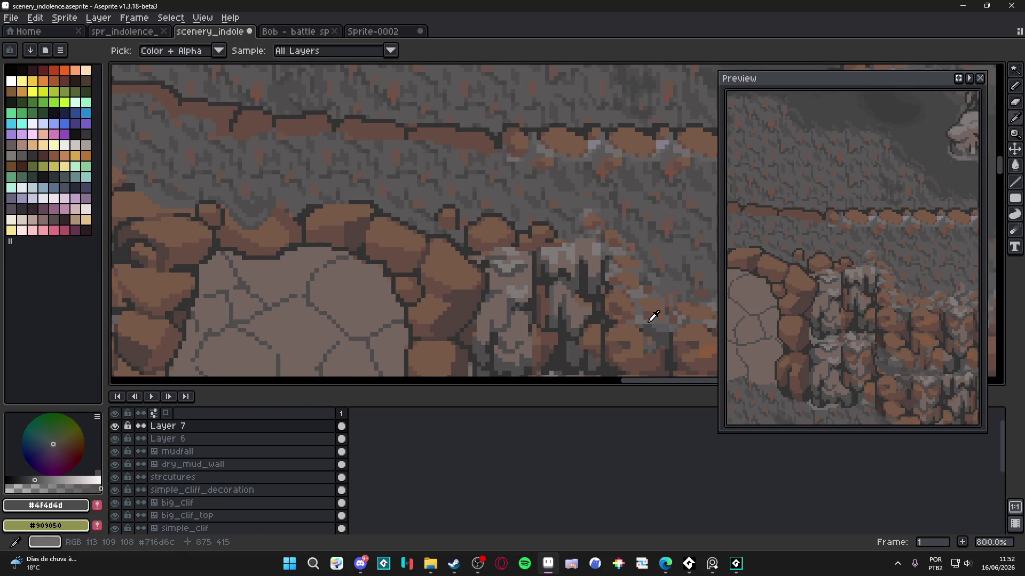
Step: Paint #716d6c light grey pixels and a strip beside the arch boulders, then save
alt+click(650, 318)
scroll(229, 217, up, 2)
scroll(229, 216, up, 1)
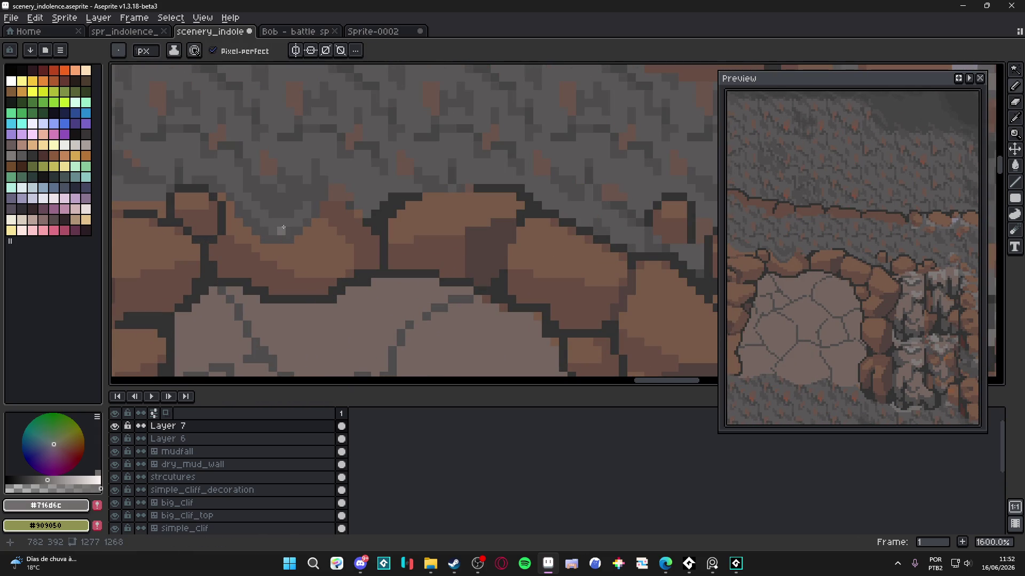
click(281, 231)
click(273, 223)
scroll(348, 241, down, 3)
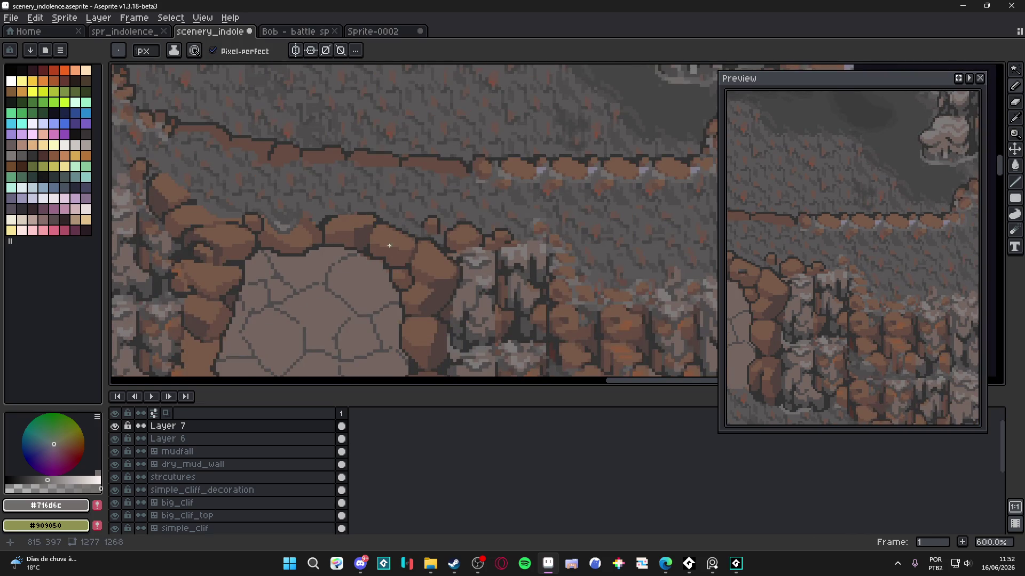
scroll(390, 246, up, 3)
scroll(347, 235, down, 3)
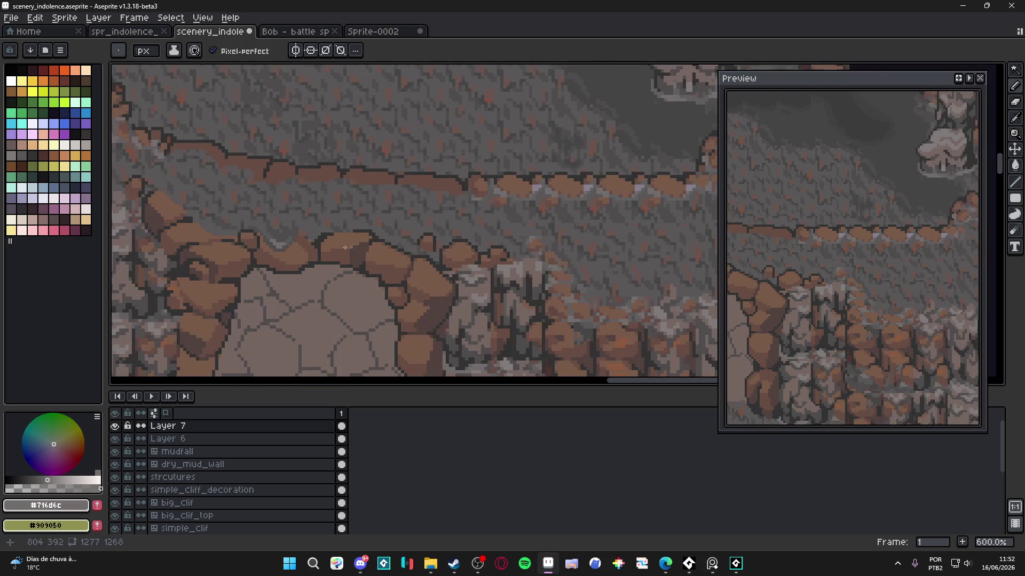
scroll(234, 256, up, 5)
mouse_move(226, 248)
mouse_down()
mouse_move(218, 235)
mouse_move(238, 252)
mouse_move(196, 234)
mouse_up()
scroll(196, 233, down, 7)
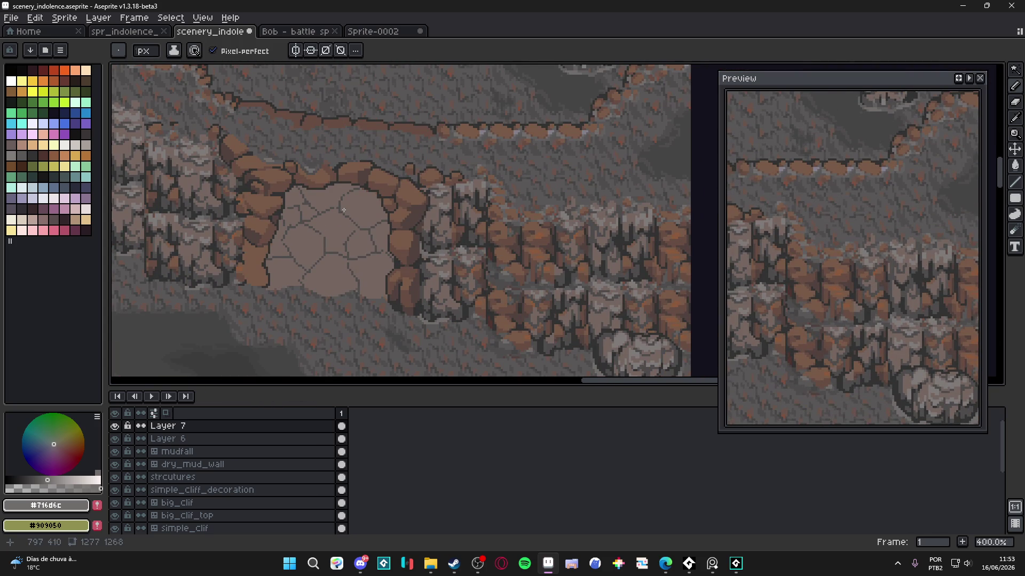
scroll(336, 212, up, 2)
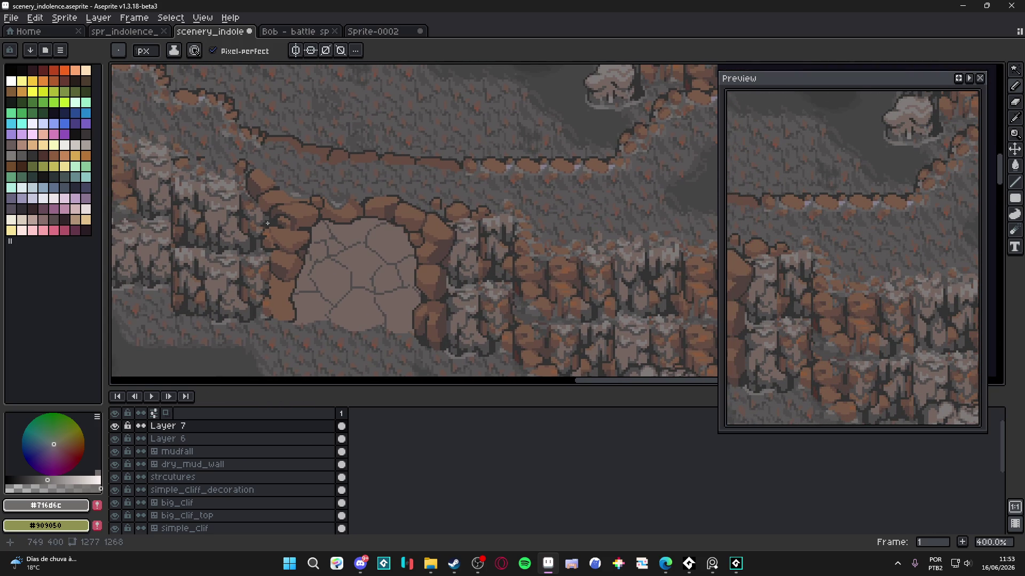
scroll(267, 223, down, 1)
scroll(231, 213, up, 2)
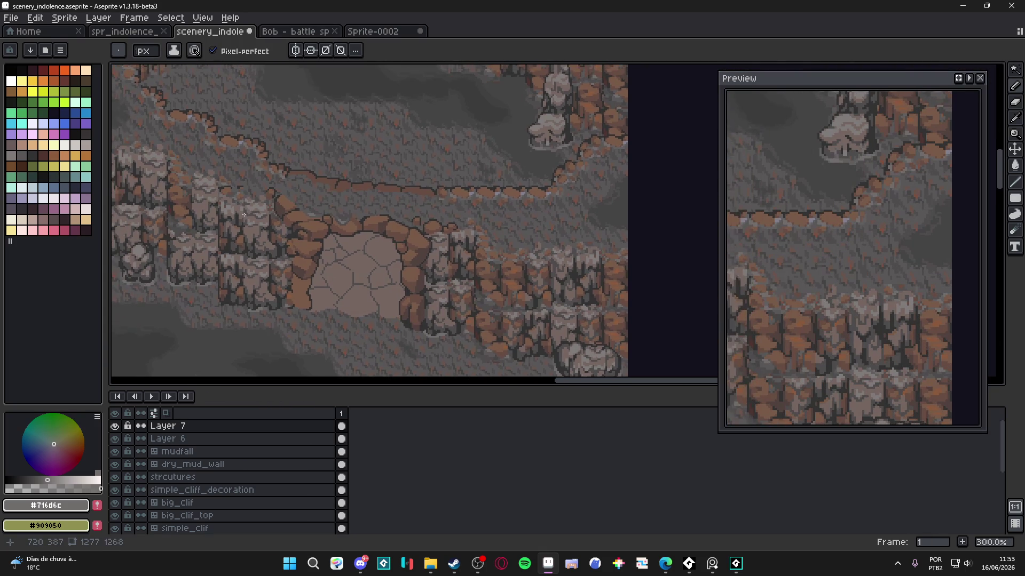
scroll(322, 226, up, 4)
key(ctrl+s)
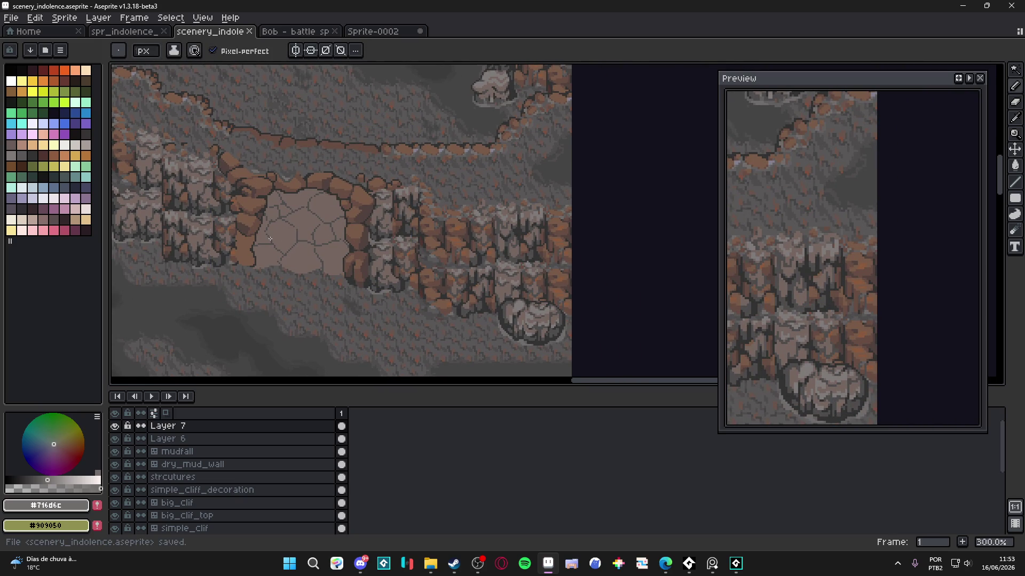
Step: Sample grey #595757 from the canvas, clear the selection, and sample darker grey #4f4d4d
scroll(244, 236, up, 4)
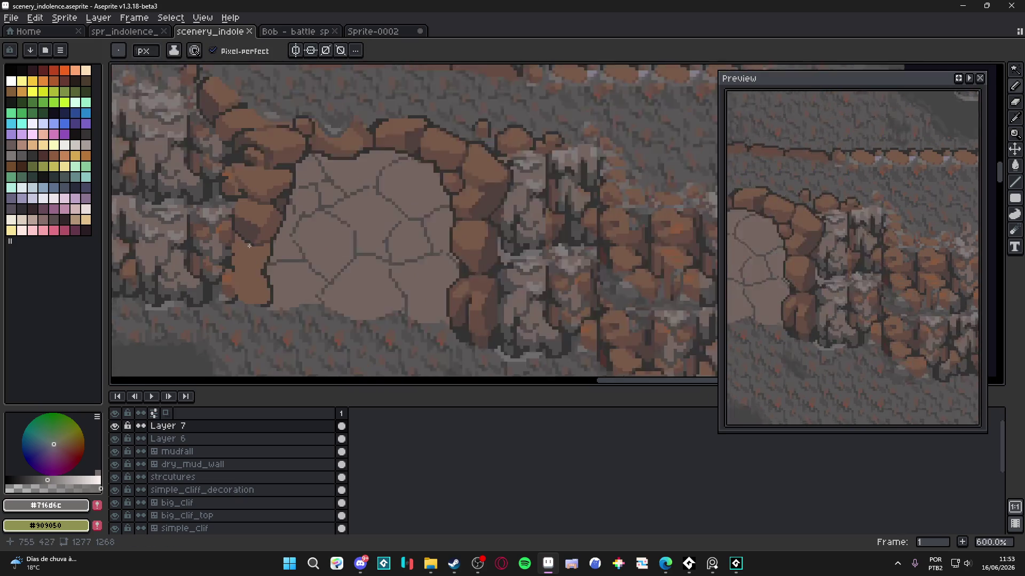
scroll(256, 274, up, 3)
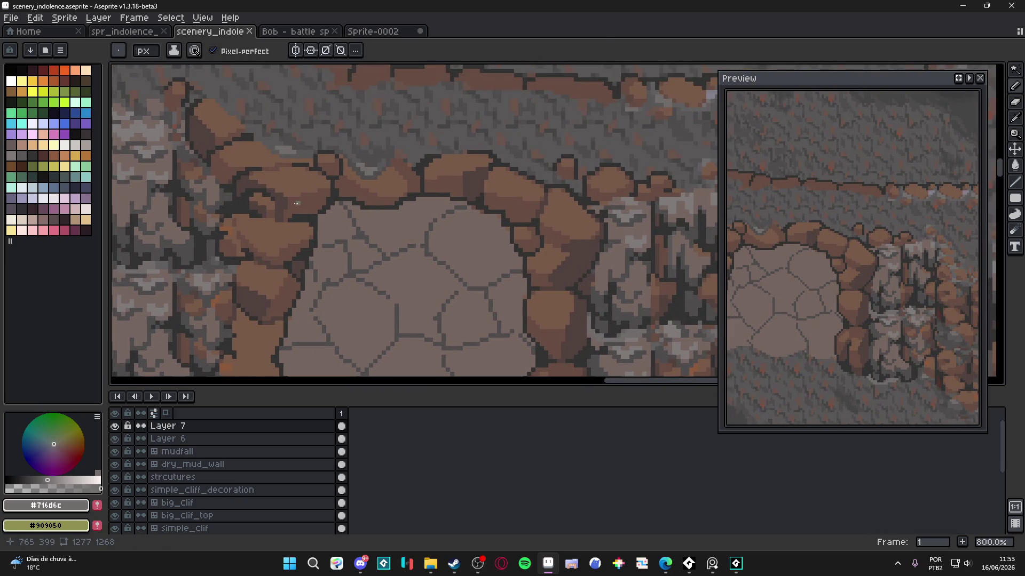
scroll(299, 240, up, 3)
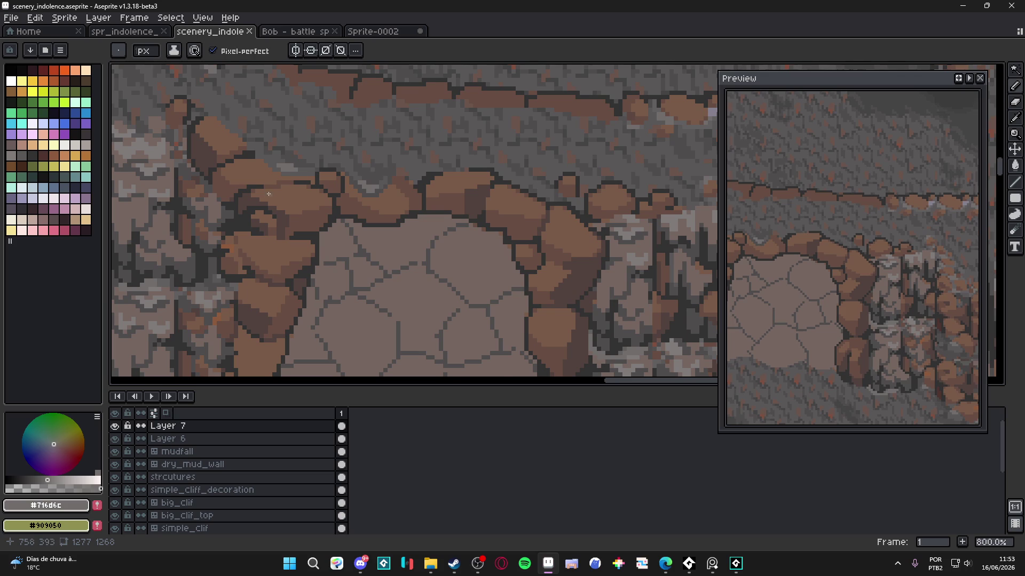
scroll(269, 194, up, 1)
scroll(289, 186, up, 3)
alt+click(296, 186)
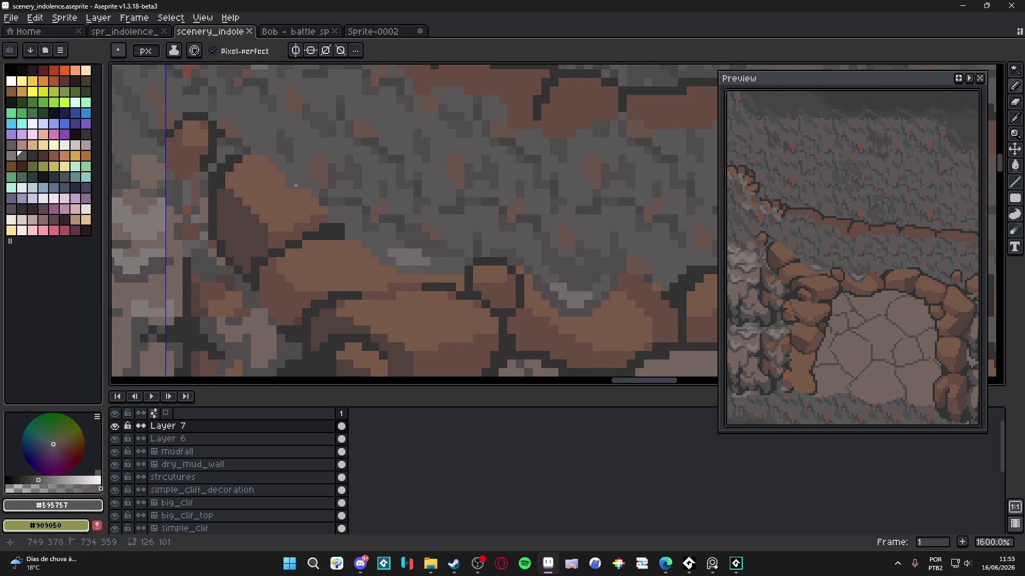
key(ctrl+d)
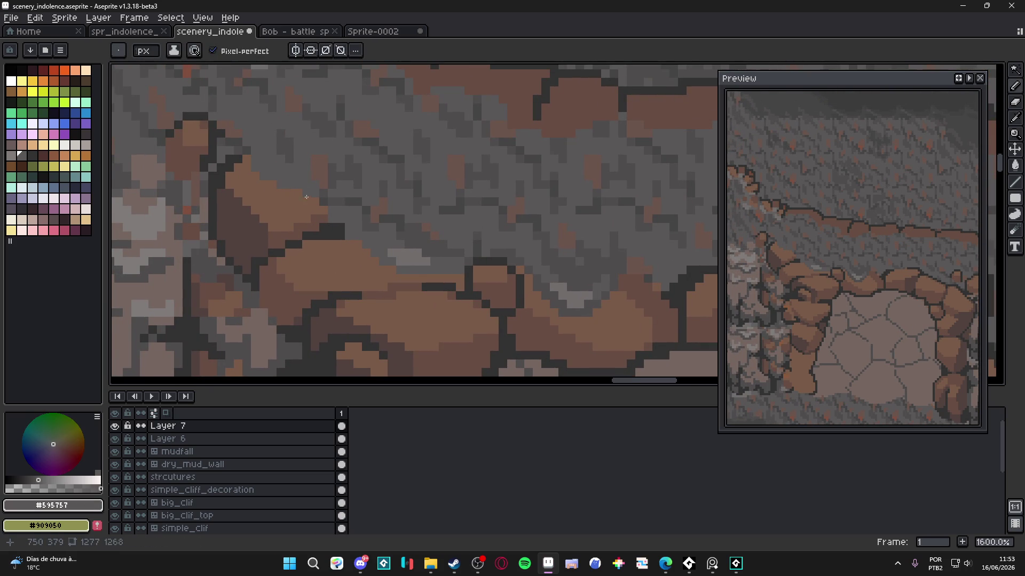
scroll(314, 209, down, 3)
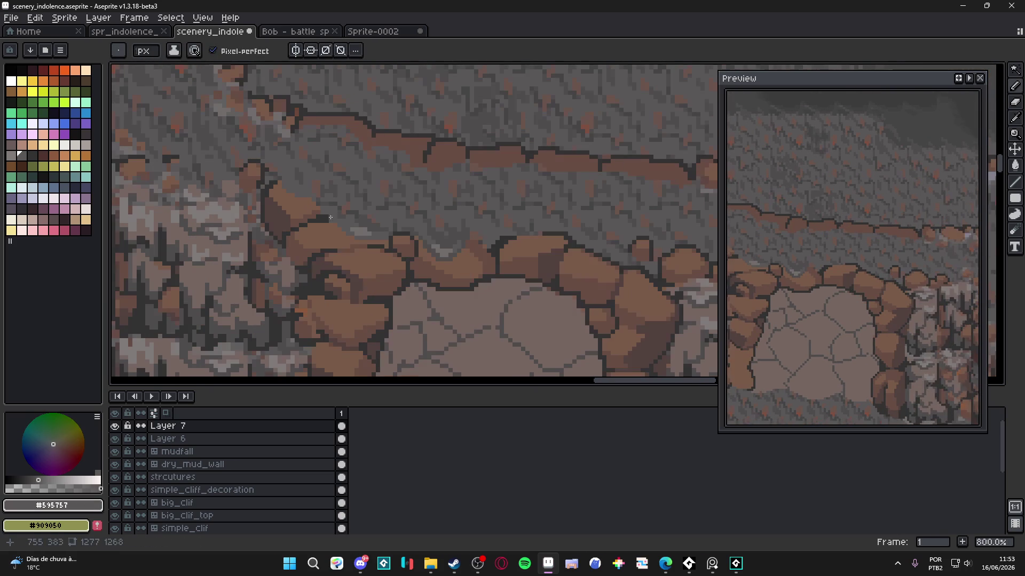
scroll(374, 255, up, 3)
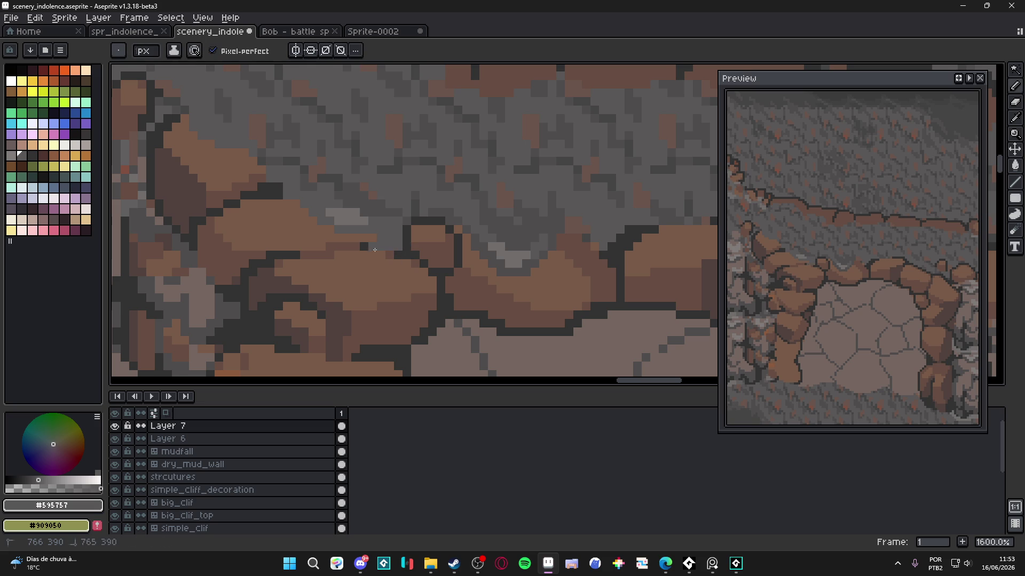
key(ctrl)
alt+click(485, 224)
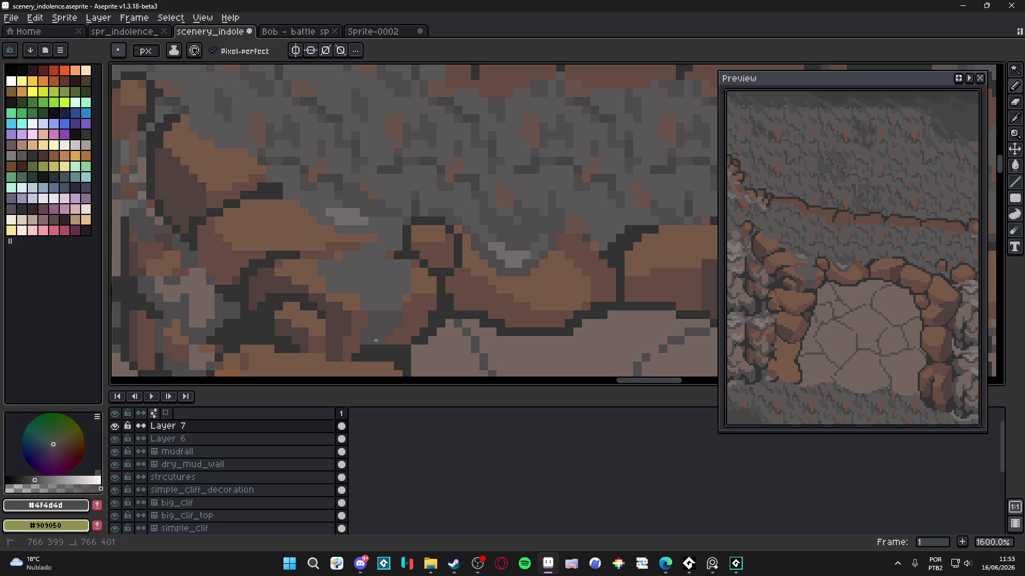
Step: Paint #595757 grey pixels into the gap between the upper-left boulders
scroll(392, 340, down, 5)
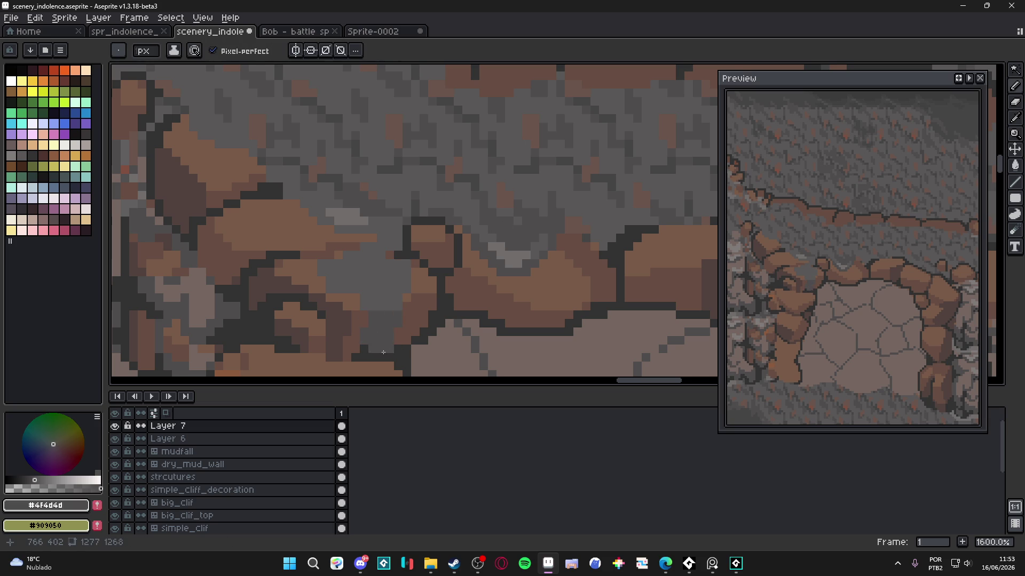
scroll(375, 339, down, 1)
mouse_move(375, 339)
mouse_down()
mouse_move(357, 304)
mouse_move(304, 291)
mouse_move(344, 280)
mouse_up()
scroll(344, 280, up, 6)
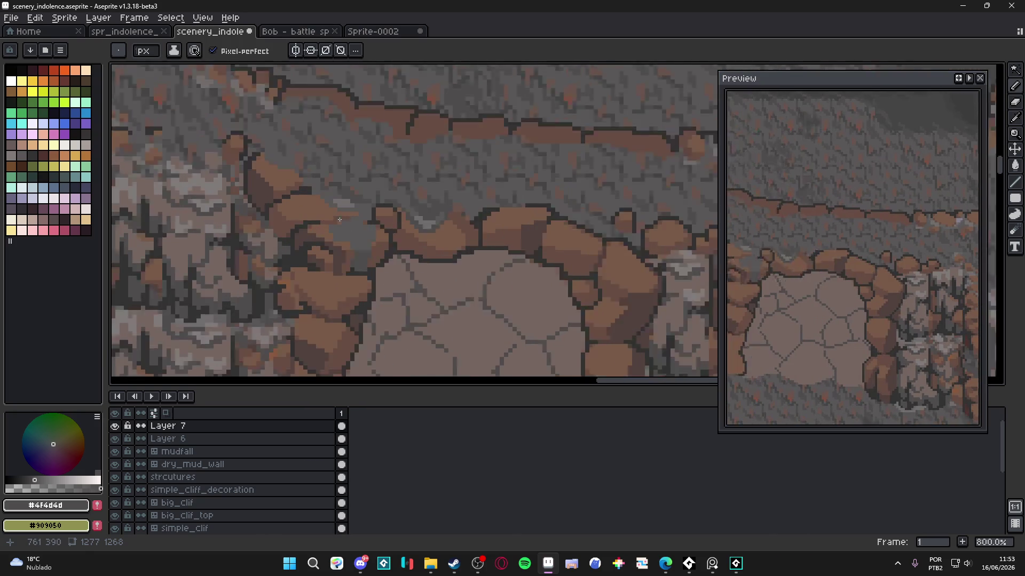
scroll(293, 193, up, 2)
alt+click(279, 215)
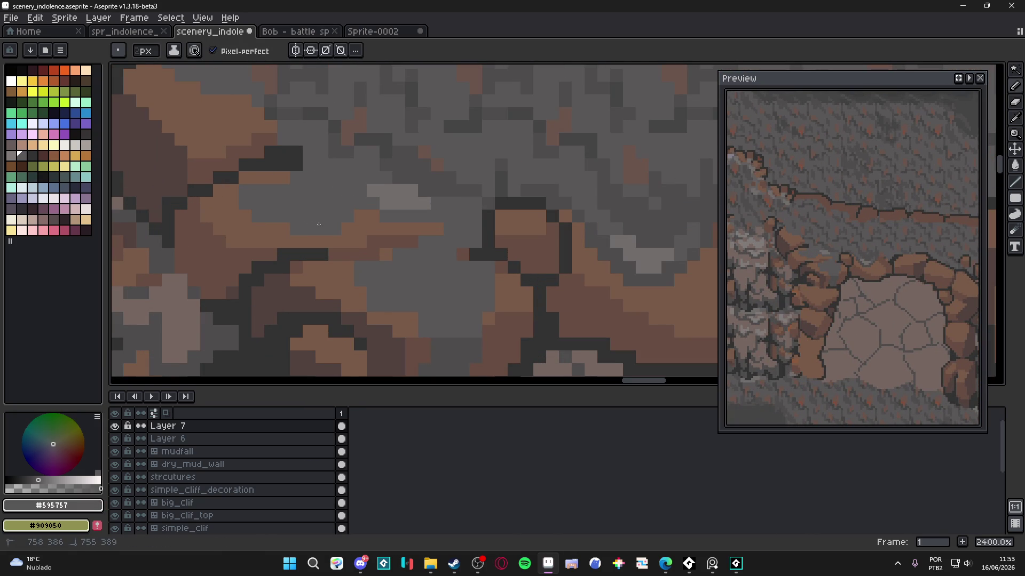
drag(310, 255, 323, 255)
scroll(402, 259, down, 6)
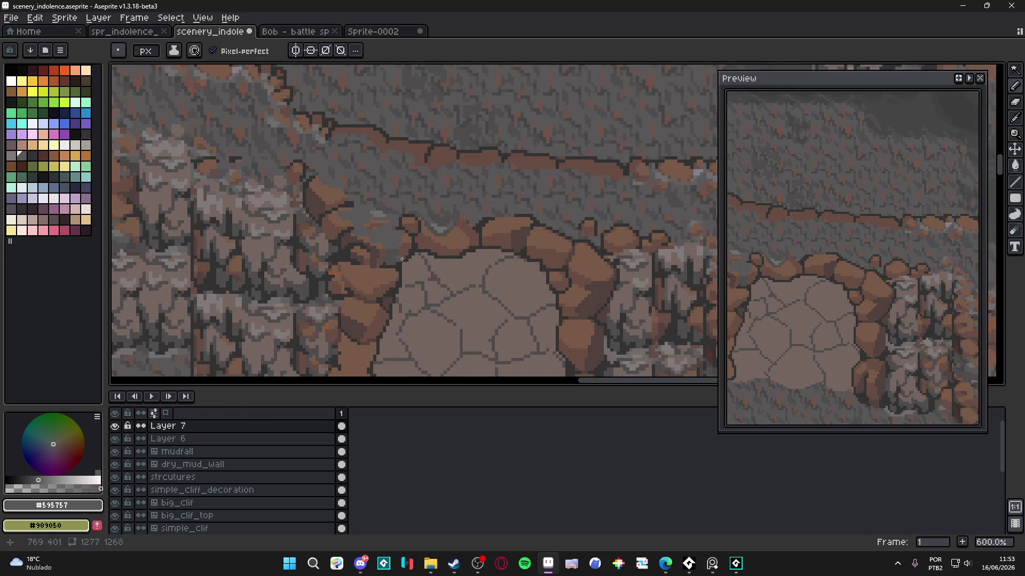
scroll(402, 259, down, 1)
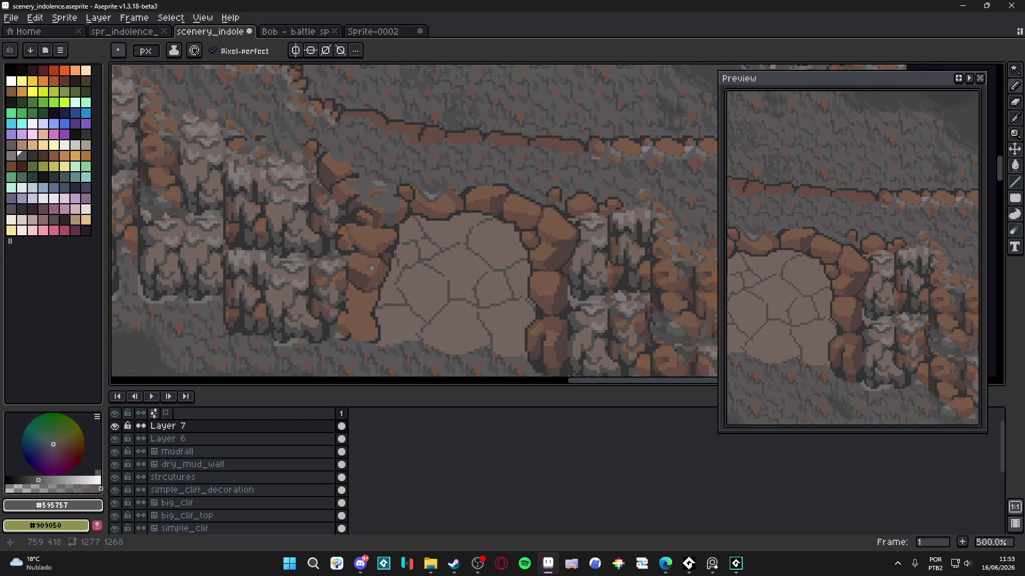
scroll(367, 267, up, 3)
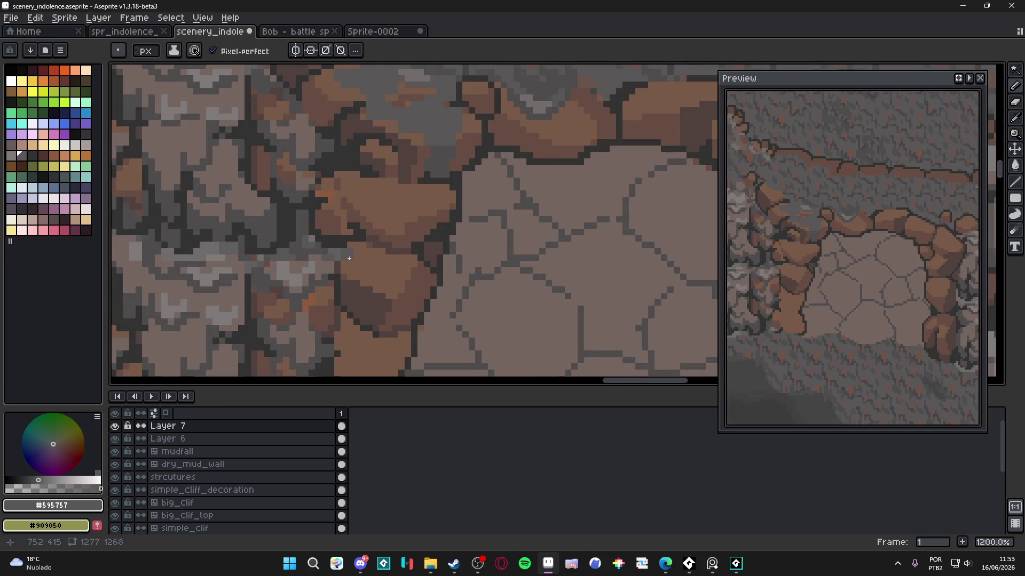
Step: Add grey pixels beside the left boulder, including one in sampled #625F5F
scroll(417, 191, up, 1)
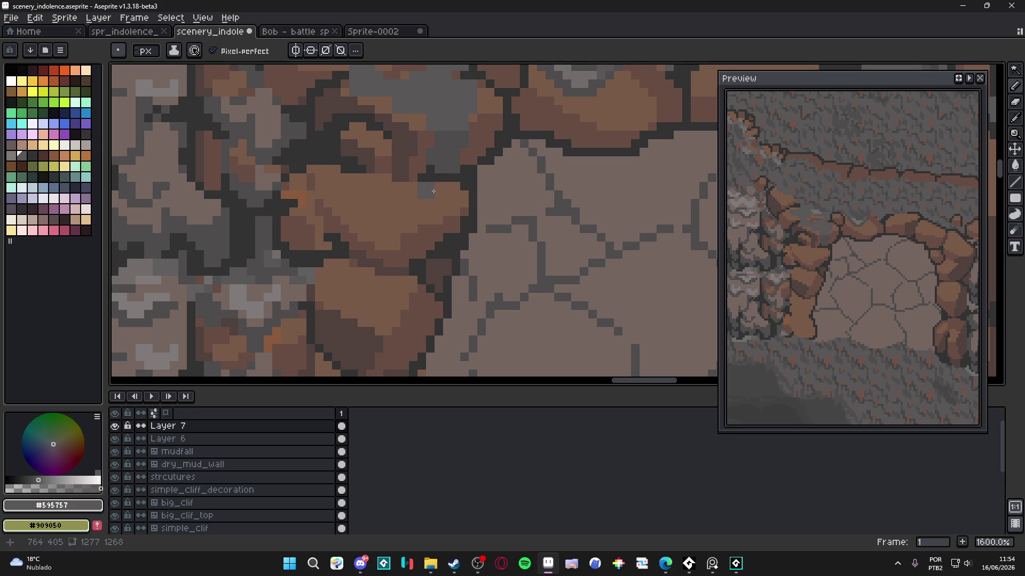
scroll(433, 191, down, 4)
scroll(433, 197, up, 4)
click(414, 208)
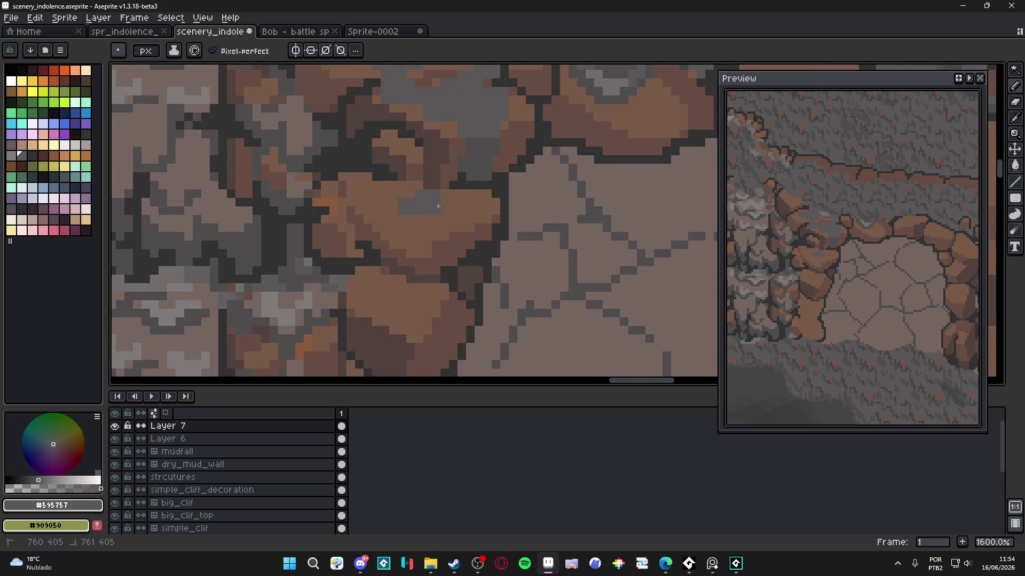
scroll(422, 248, down, 5)
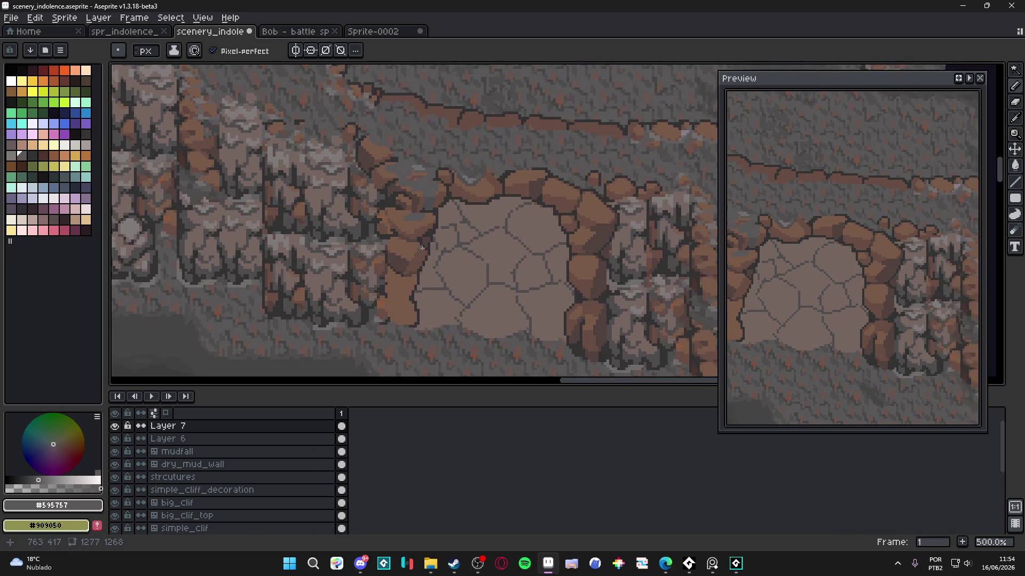
scroll(423, 248, down, 1)
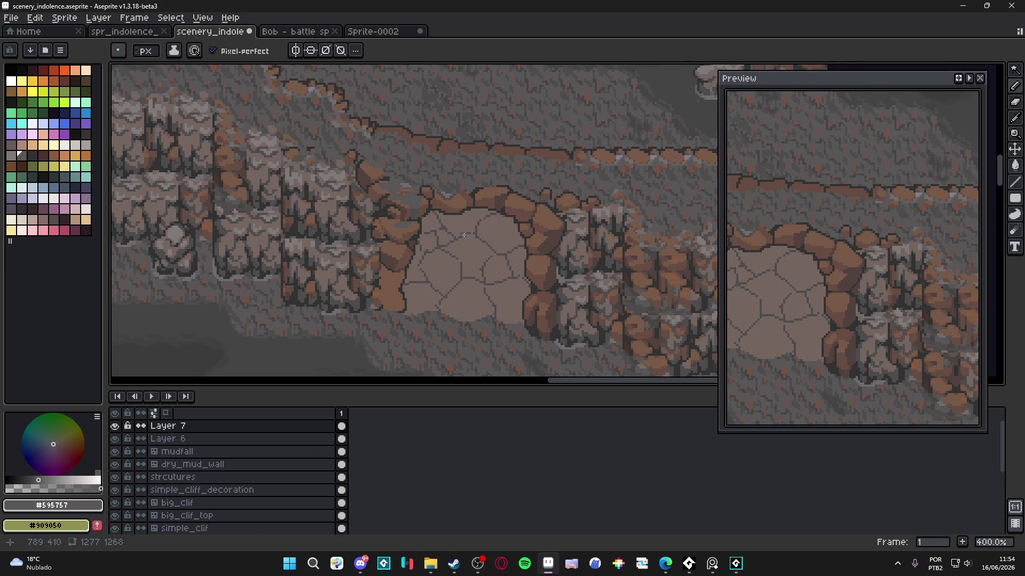
scroll(376, 181, up, 6)
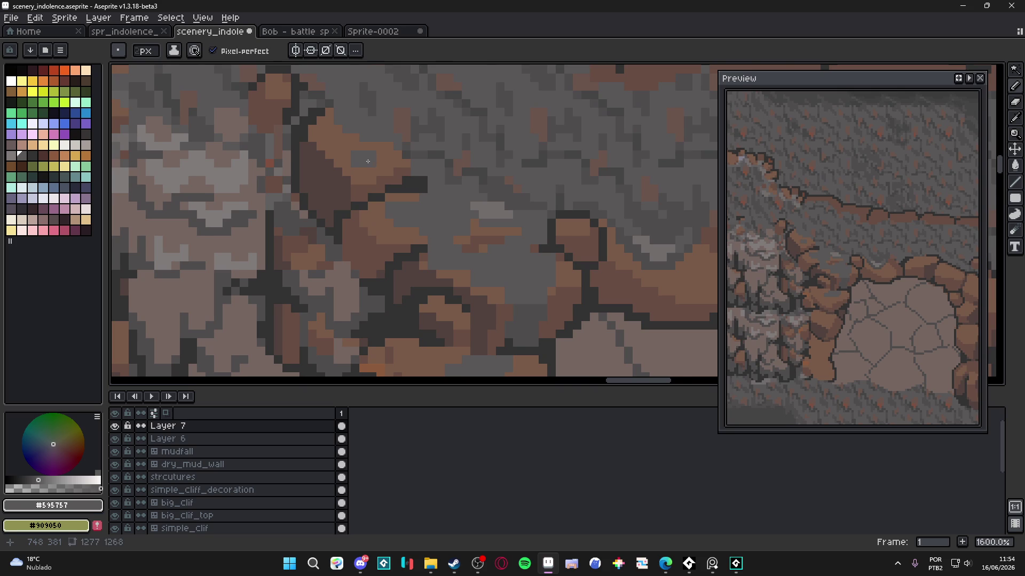
scroll(407, 245, down, 1)
scroll(407, 245, down, 5)
scroll(433, 314, up, 5)
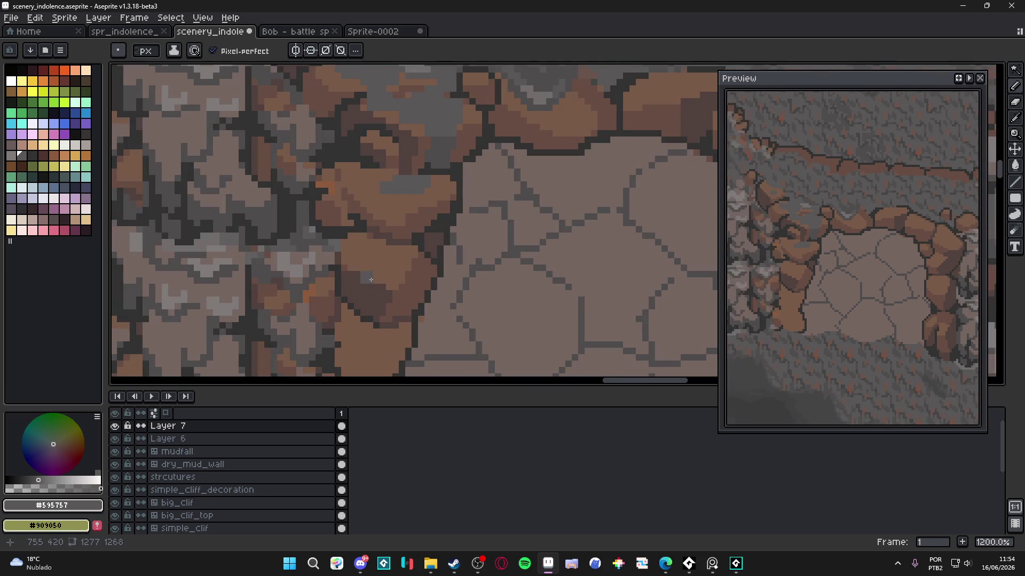
key(alt)
alt+click(352, 251)
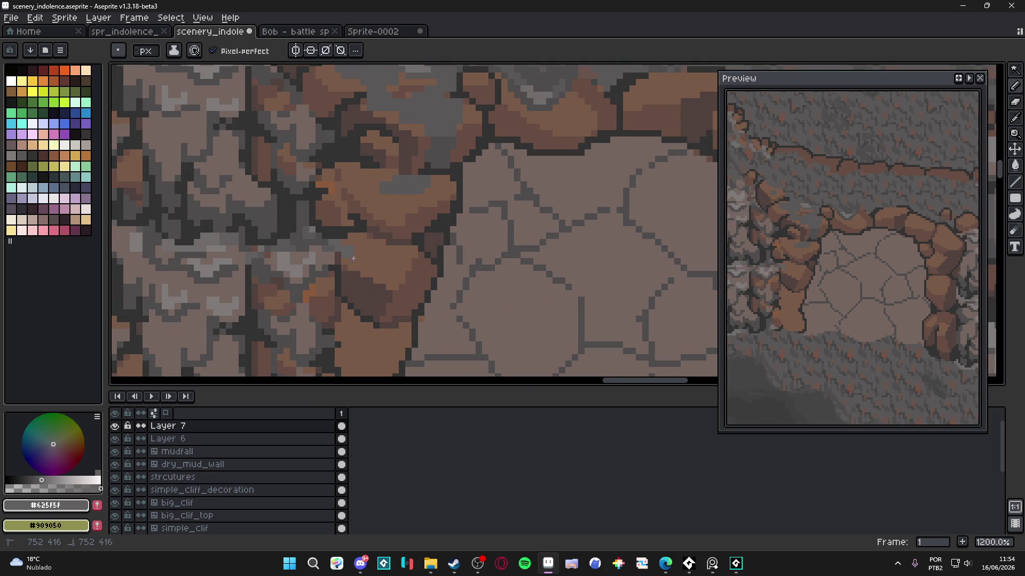
click(367, 237)
Step: Flood-fill the rock's lower part with darker grey #4F4D4D
scroll(386, 278, down, 4)
scroll(385, 278, up, 4)
scroll(374, 298, down, 4)
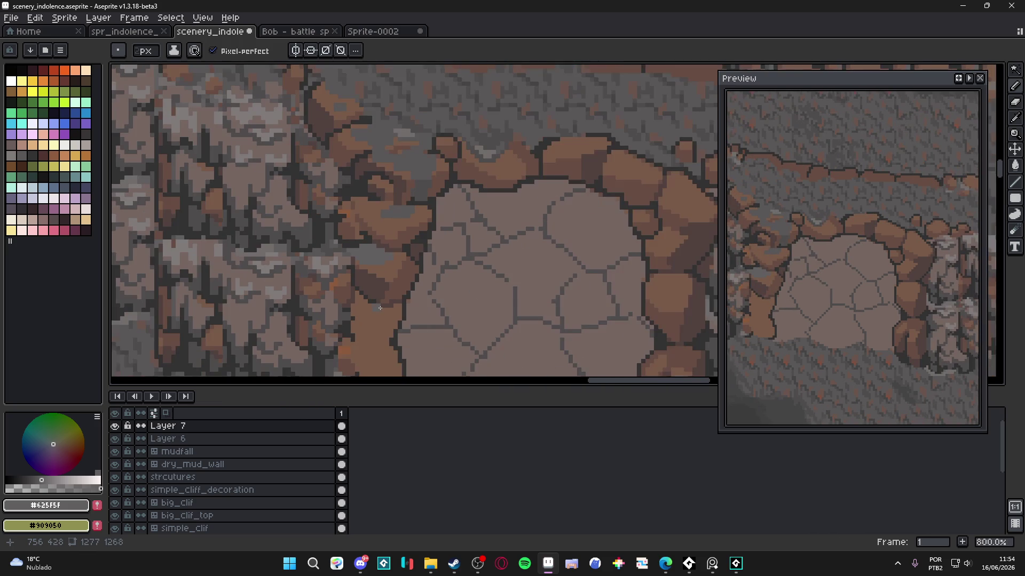
scroll(360, 294, up, 1)
scroll(360, 295, up, 2)
alt+click(349, 305)
scroll(344, 304, down, 2)
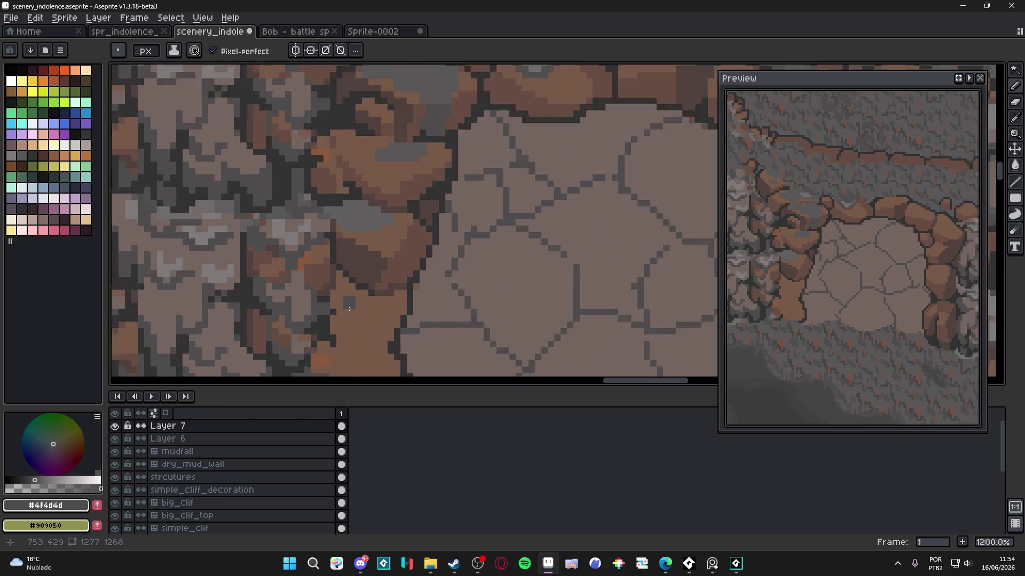
mouse_move(347, 327)
mouse_down()
mouse_move(360, 275)
mouse_move(344, 266)
mouse_move(385, 248)
mouse_move(384, 281)
mouse_move(351, 292)
mouse_up()
scroll(334, 278, up, 2)
key(g)
click(363, 283)
scroll(352, 282, down, 2)
scroll(342, 283, up, 2)
key(b)
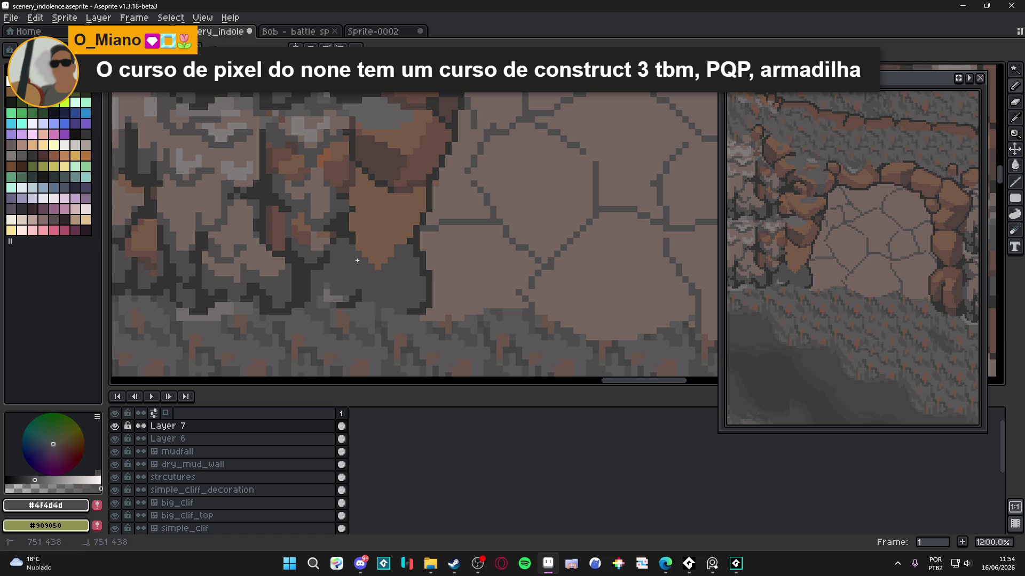
Step: Dot light greyish-brown highlight pixels across the grey rock below the boulder
scroll(385, 267, down, 5)
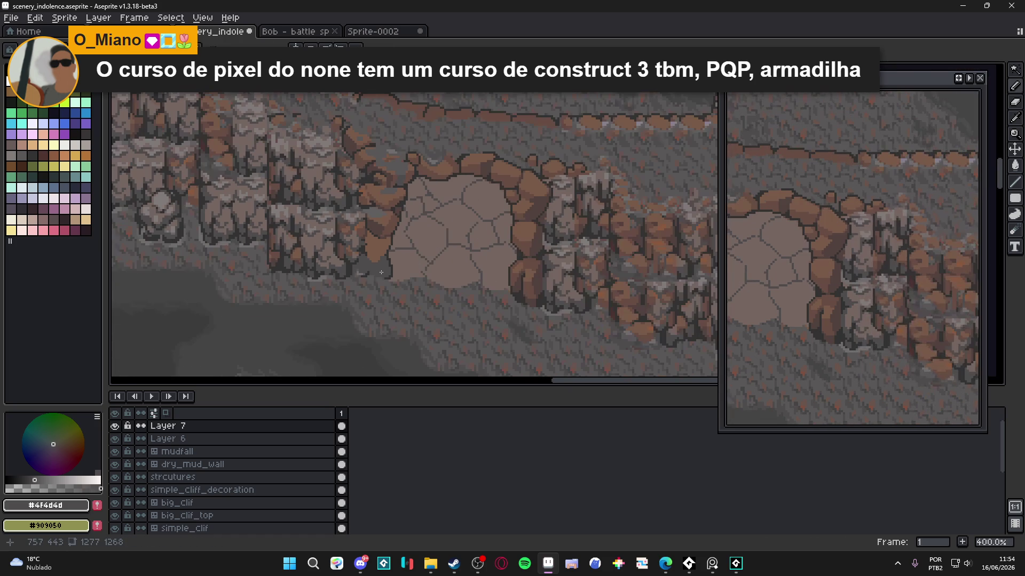
scroll(366, 262, up, 6)
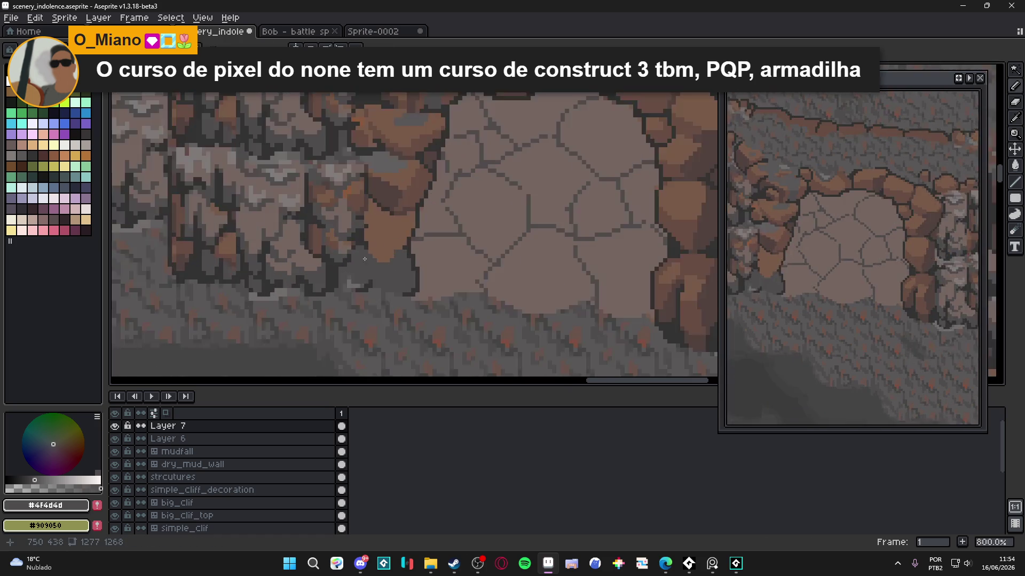
alt+click(362, 265)
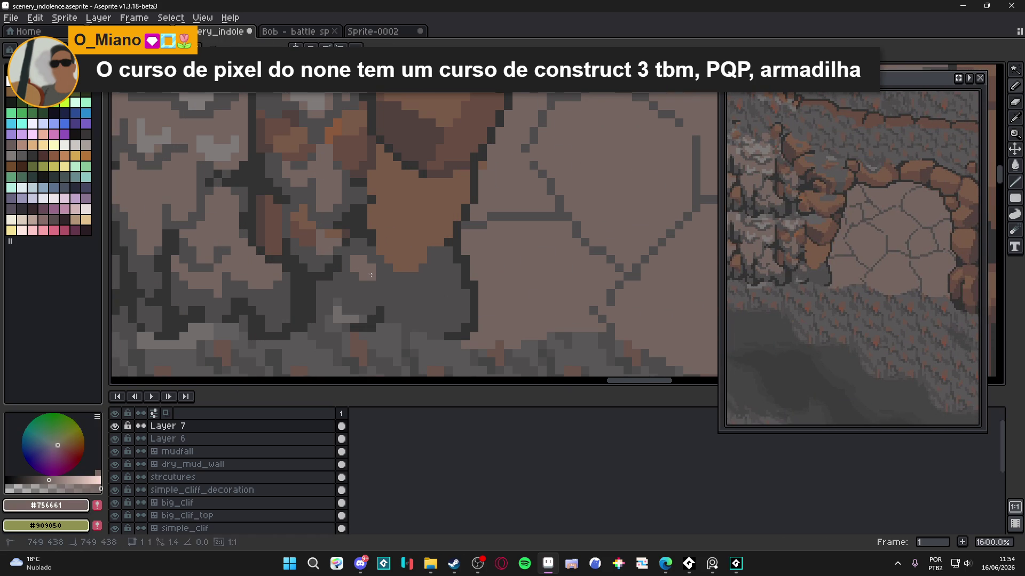
click(435, 282)
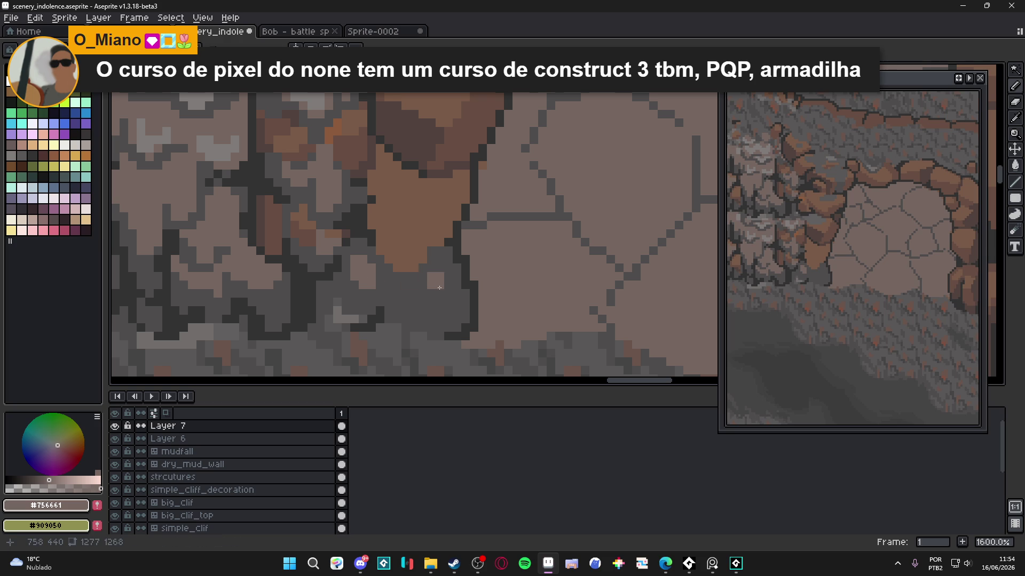
click(446, 281)
click(445, 268)
click(436, 293)
click(422, 289)
click(455, 304)
click(428, 310)
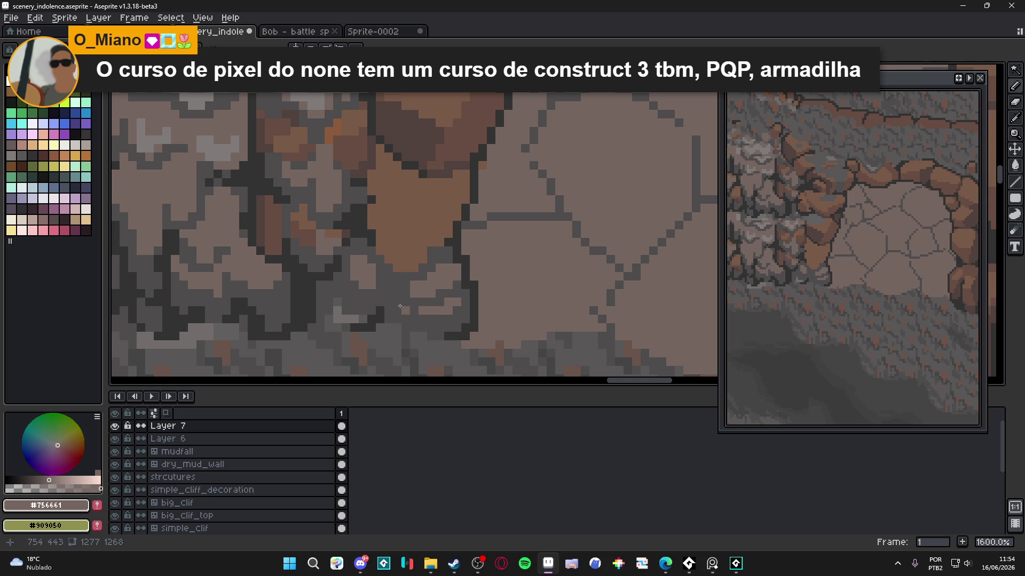
scroll(358, 295, down, 4)
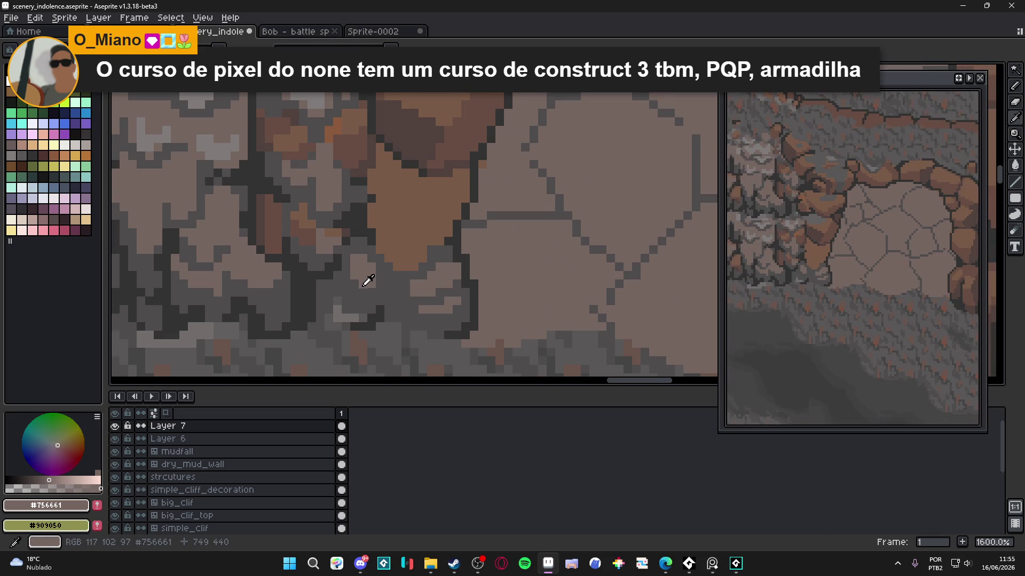
scroll(393, 304, up, 1)
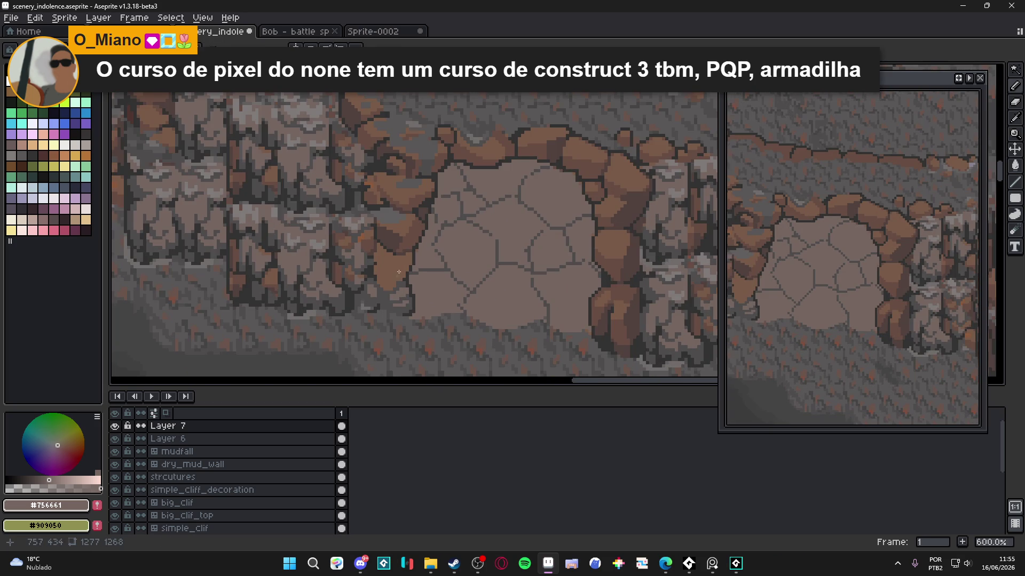
scroll(399, 272, up, 3)
Step: Repaint the orange boulder's lower part in dark brown #52423c
alt+click(371, 231)
click(362, 270)
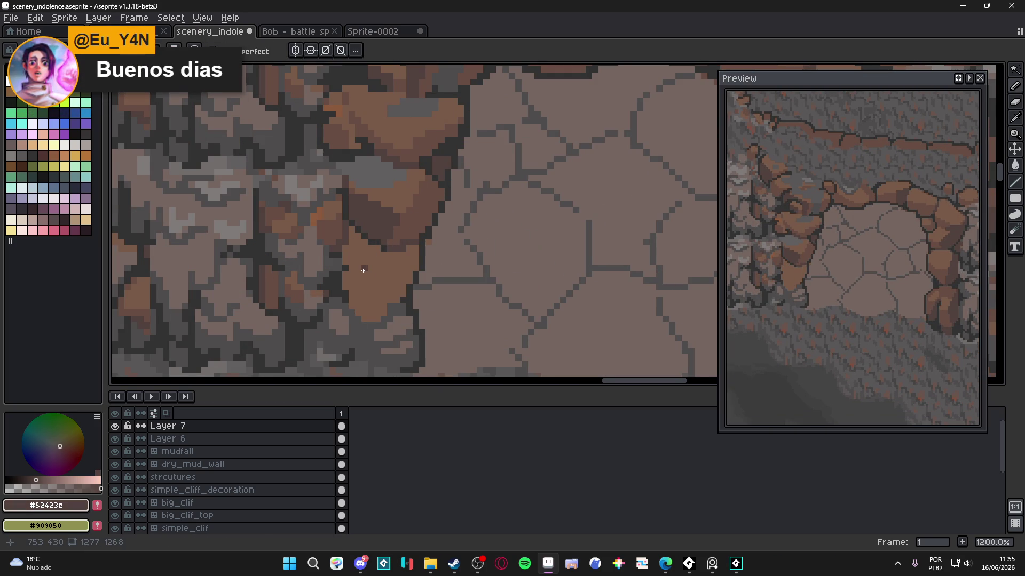
mouse_move(363, 270)
mouse_down()
mouse_move(371, 266)
mouse_move(382, 299)
mouse_move(378, 319)
mouse_move(366, 272)
mouse_up()
key(g)
key(b)
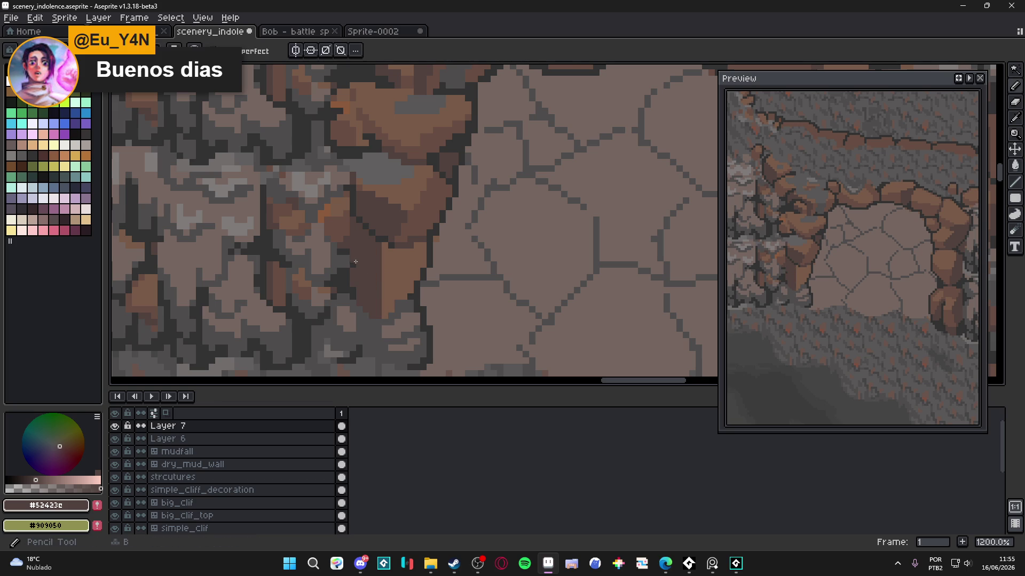
scroll(385, 310, up, 3)
mouse_move(384, 310)
mouse_down()
mouse_move(386, 300)
mouse_move(425, 301)
mouse_move(399, 327)
mouse_up()
click(398, 327)
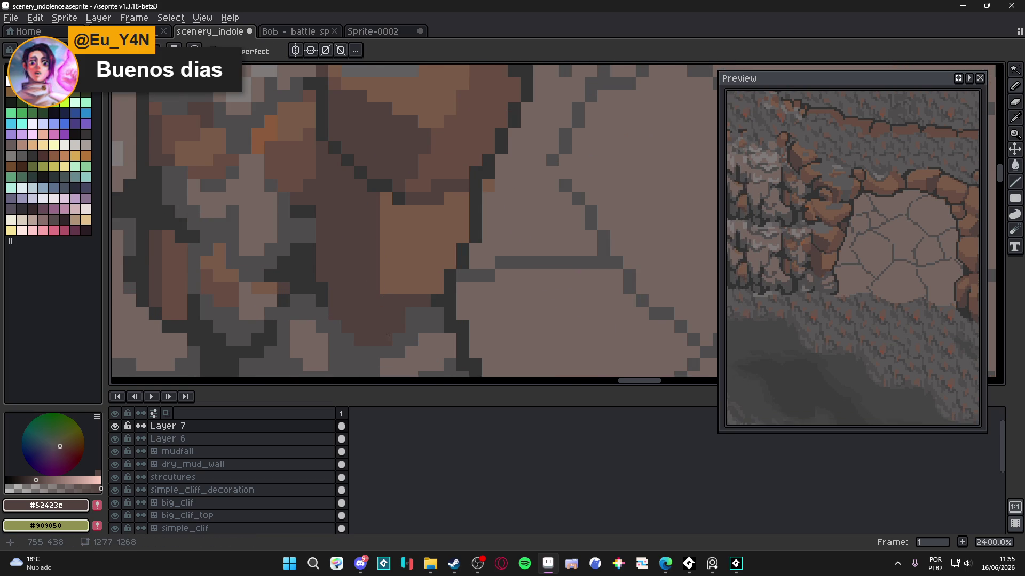
Step: Darken the boulder's top edge, adding dark grey #323232 outline pixels
click(386, 199)
click(450, 199)
click(463, 199)
alt+click(475, 208)
click(437, 199)
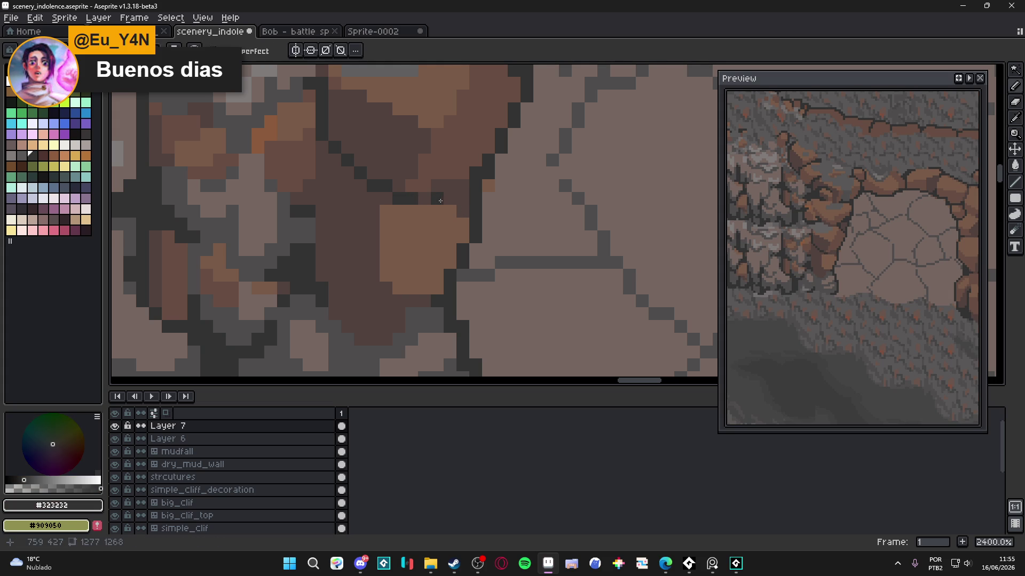
click(450, 199)
click(462, 198)
click(449, 198)
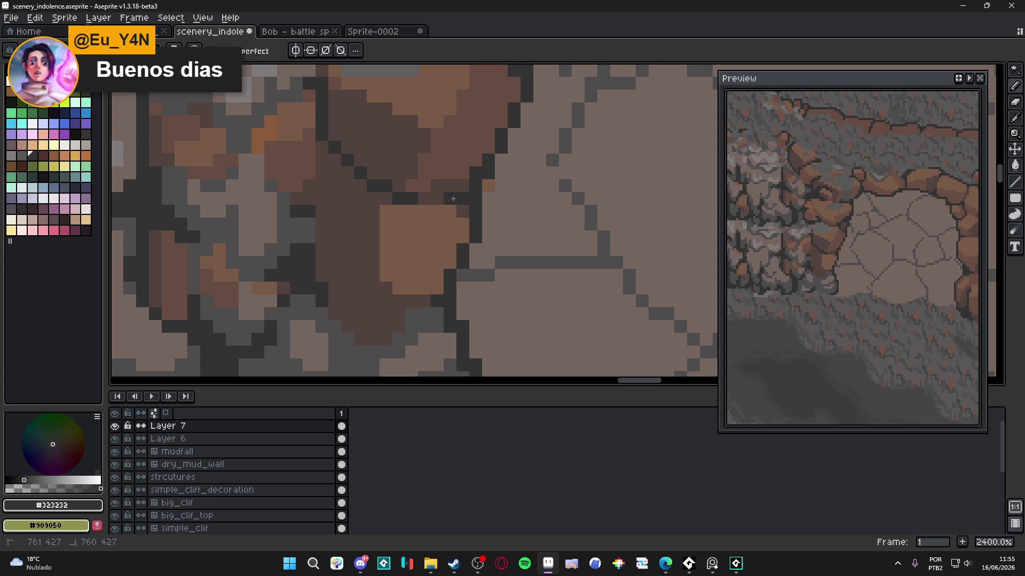
Step: Save the scenery_indolence sprite
scroll(443, 272, down, 7)
scroll(442, 272, up, 4)
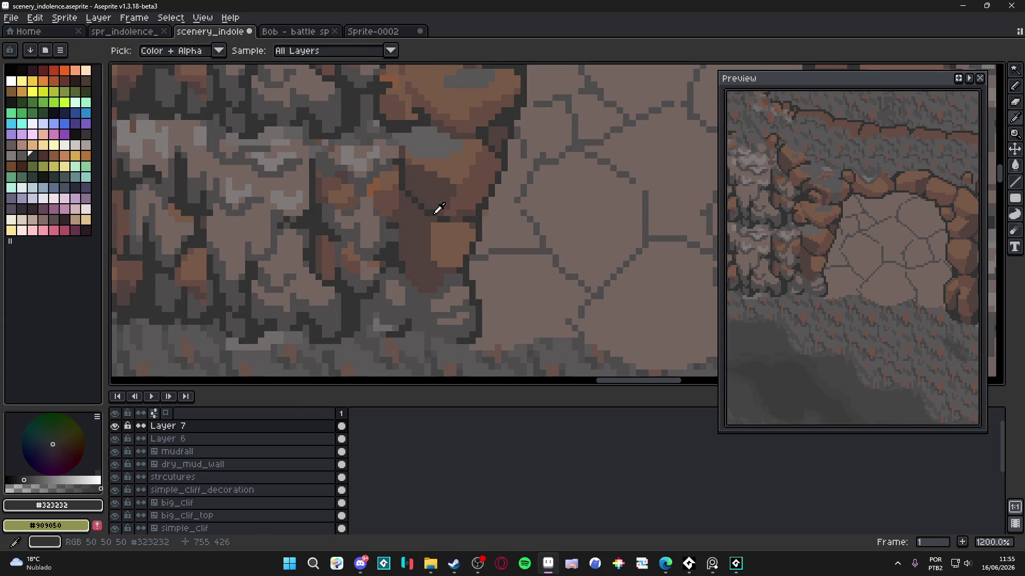
scroll(409, 252, up, 1)
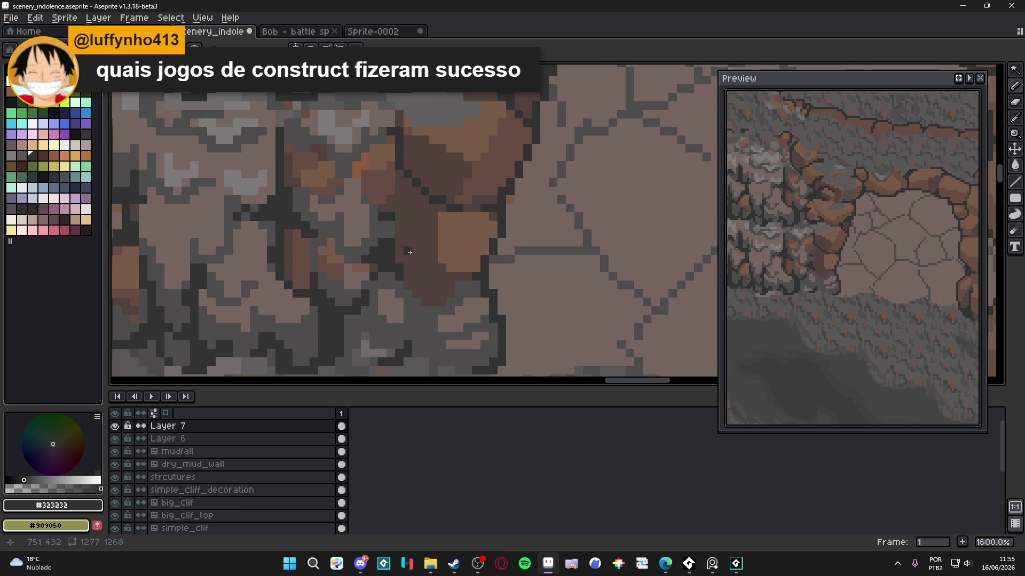
scroll(410, 252, down, 1)
key(ctrl+s)
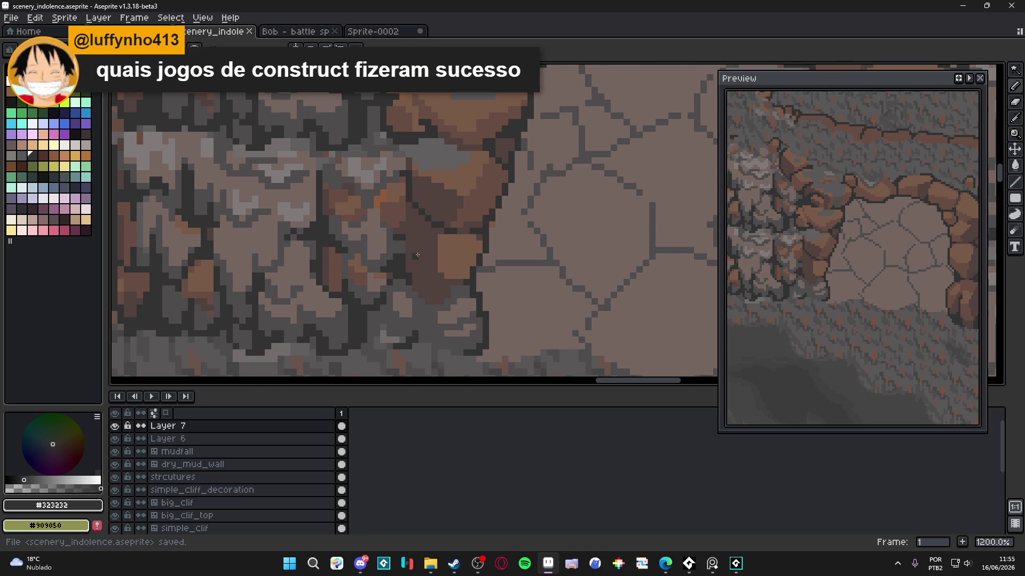
Step: Draw a dark crack line down the boulder, then re-sample dark brown and dark grey
scroll(414, 249, up, 3)
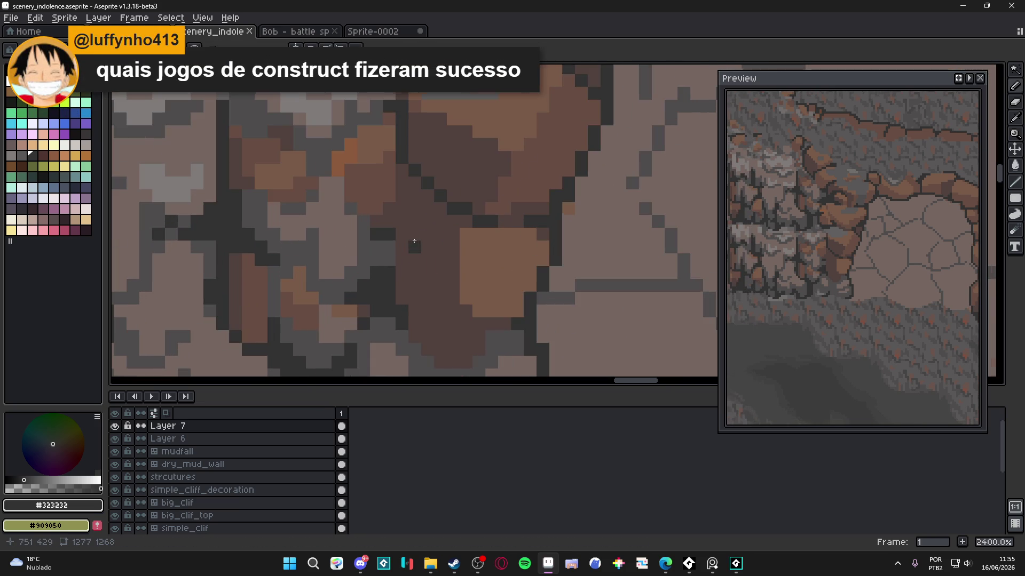
mouse_move(404, 230)
mouse_down()
mouse_move(427, 246)
mouse_move(427, 272)
mouse_move(403, 290)
mouse_up()
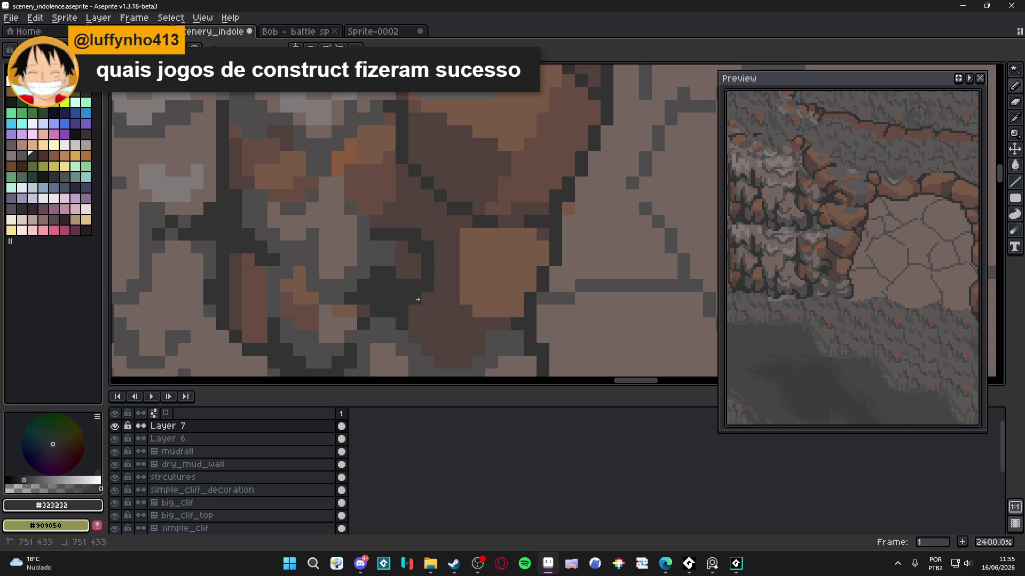
alt+click(412, 263)
alt+click(415, 235)
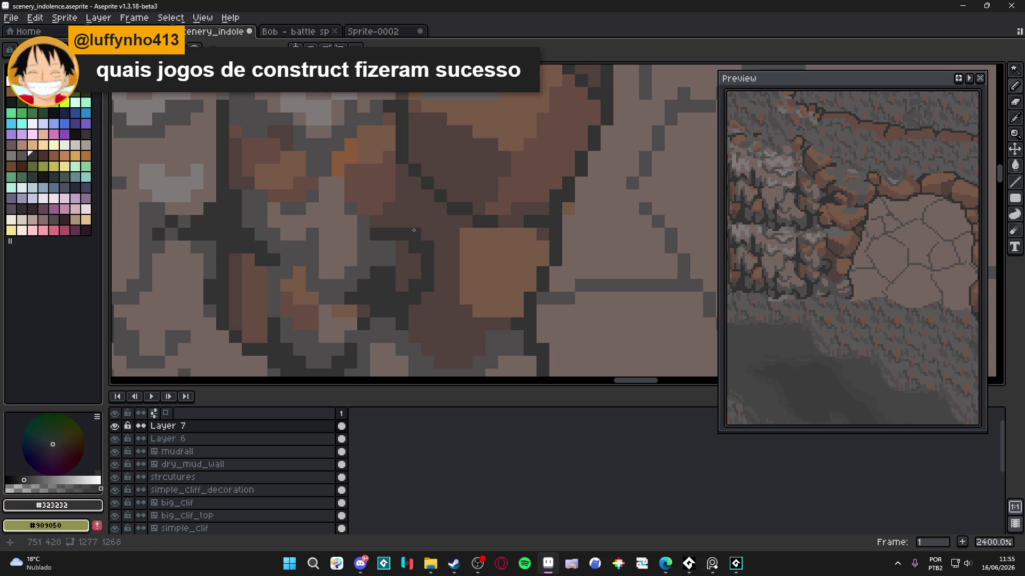
scroll(424, 226, down, 5)
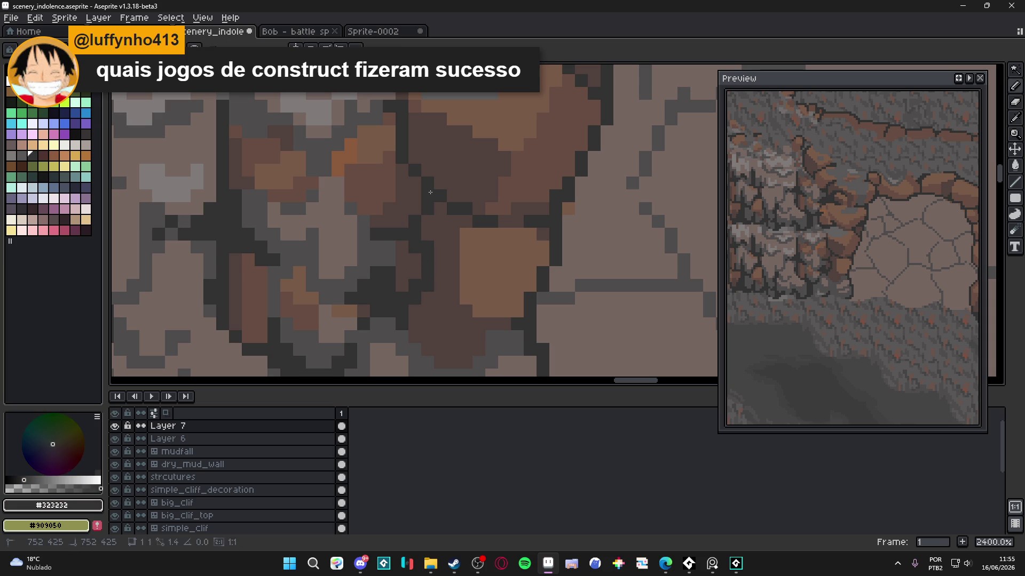
scroll(438, 210, up, 3)
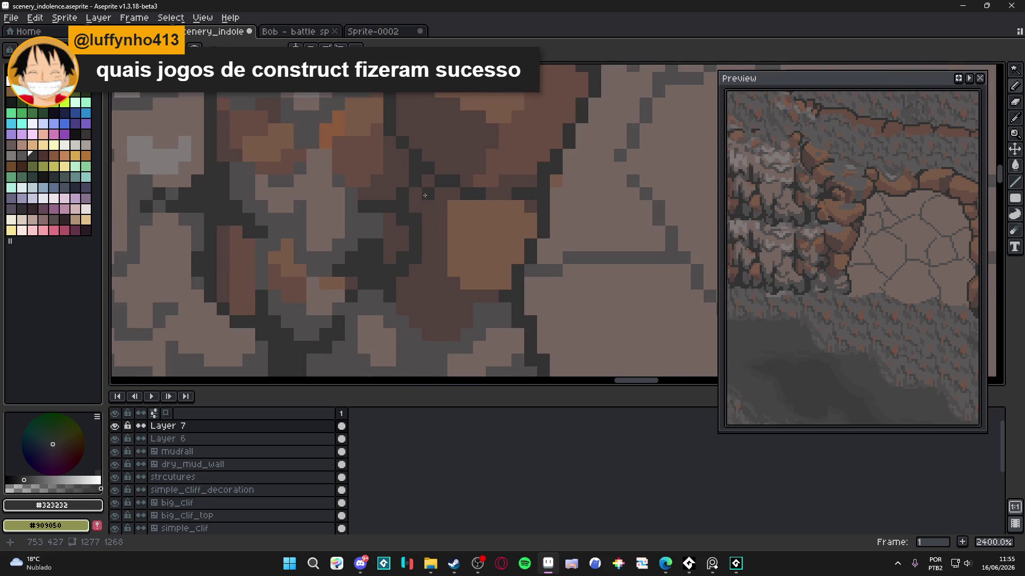
scroll(439, 209, down, 2)
scroll(439, 209, down, 5)
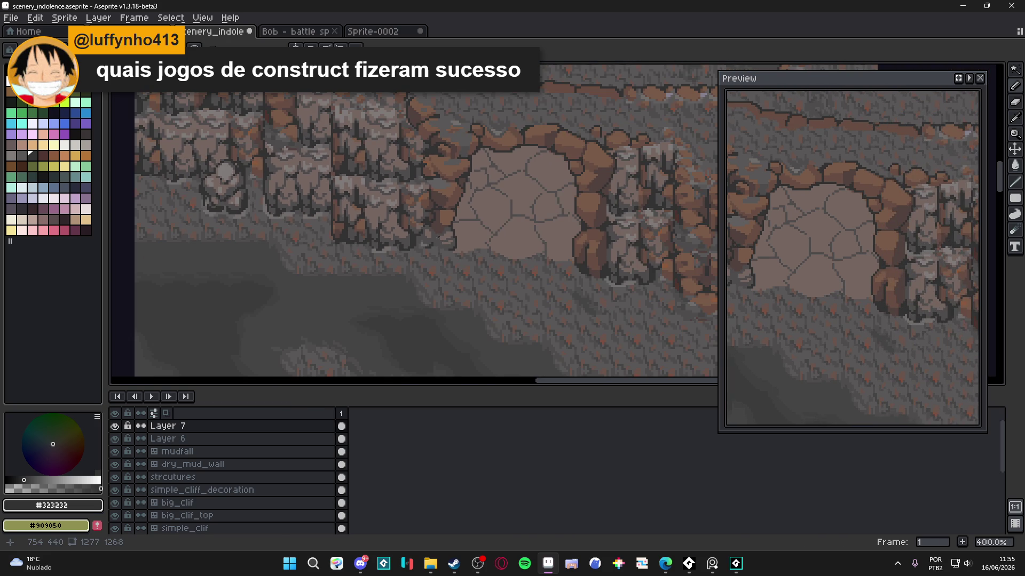
scroll(438, 237, up, 8)
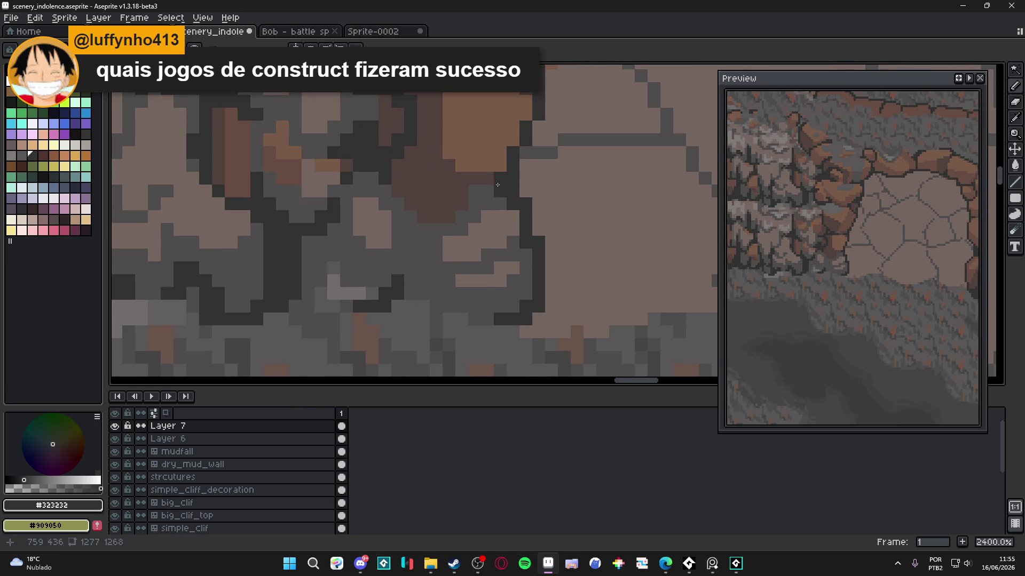
key(z)
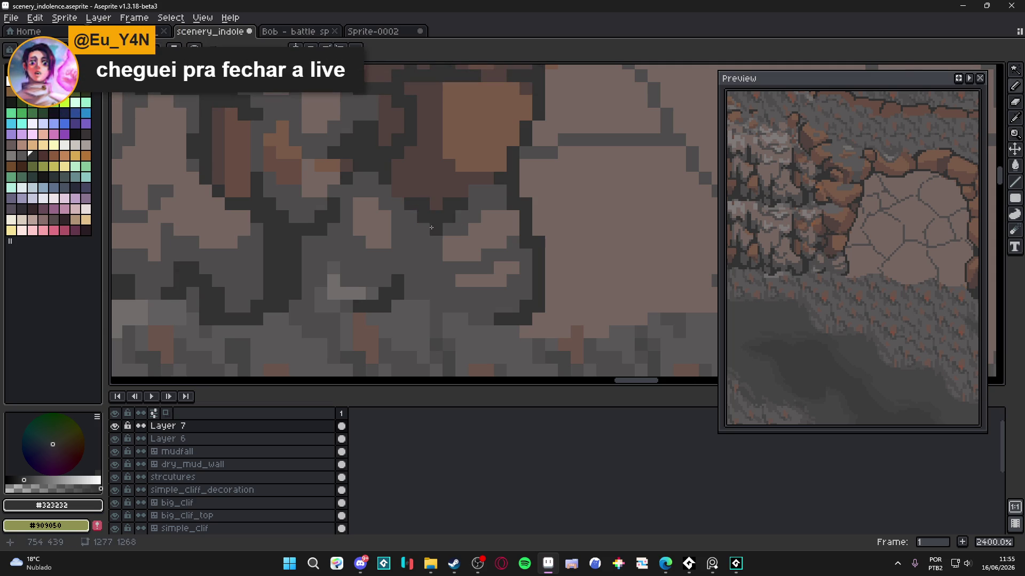
scroll(431, 227, down, 8)
Step: Save, sample greys #625f5f and #716d6c, and stroke a light highlight along the rock base
key(ctrl+s)
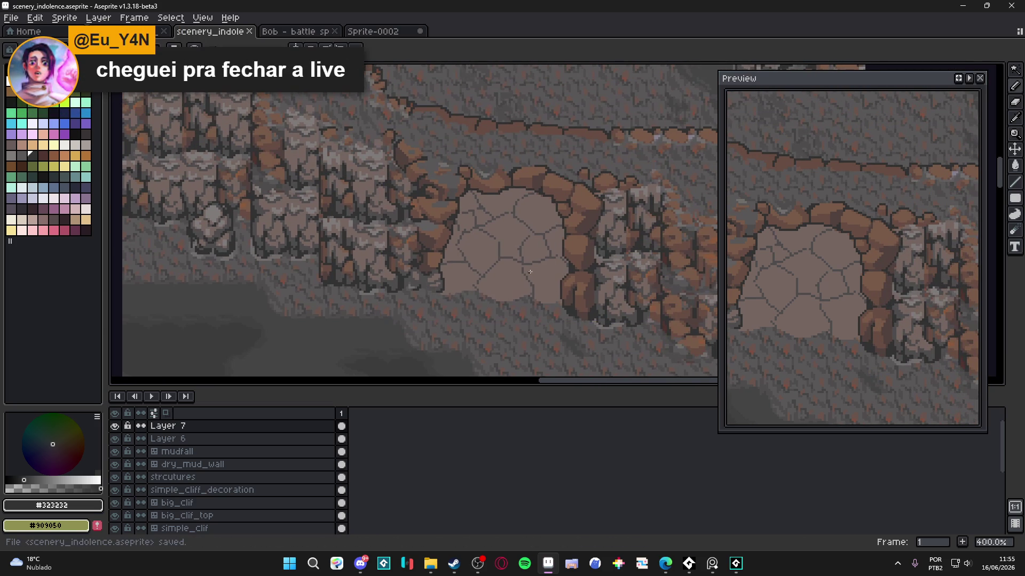
scroll(441, 293, up, 5)
alt+click(458, 261)
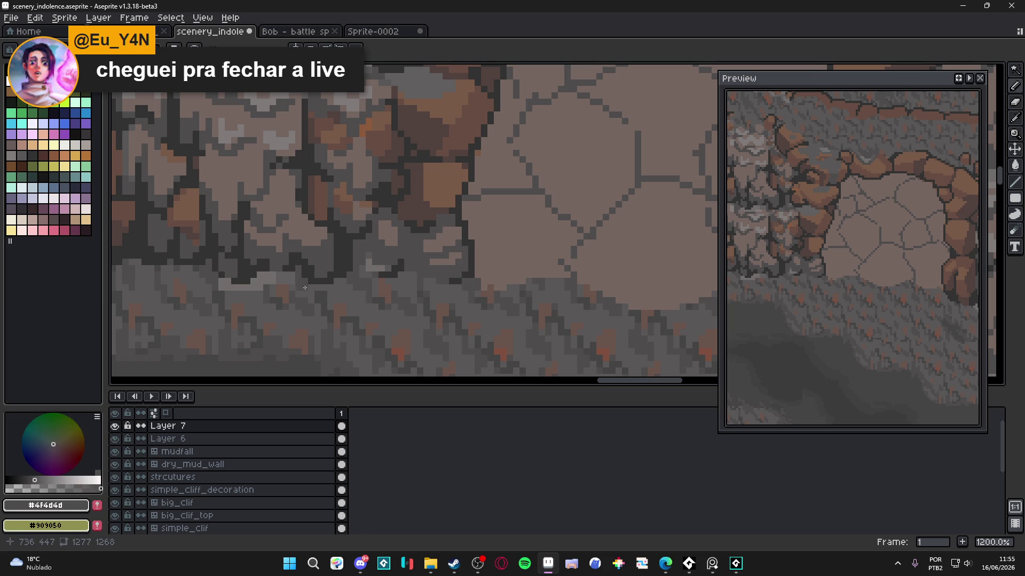
alt+click(437, 296)
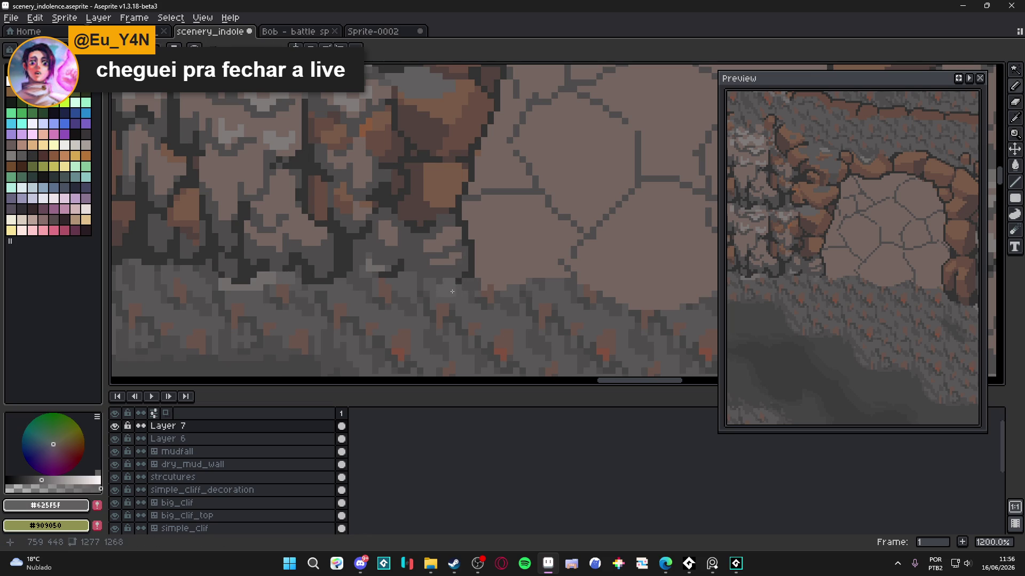
drag(452, 291, 436, 290)
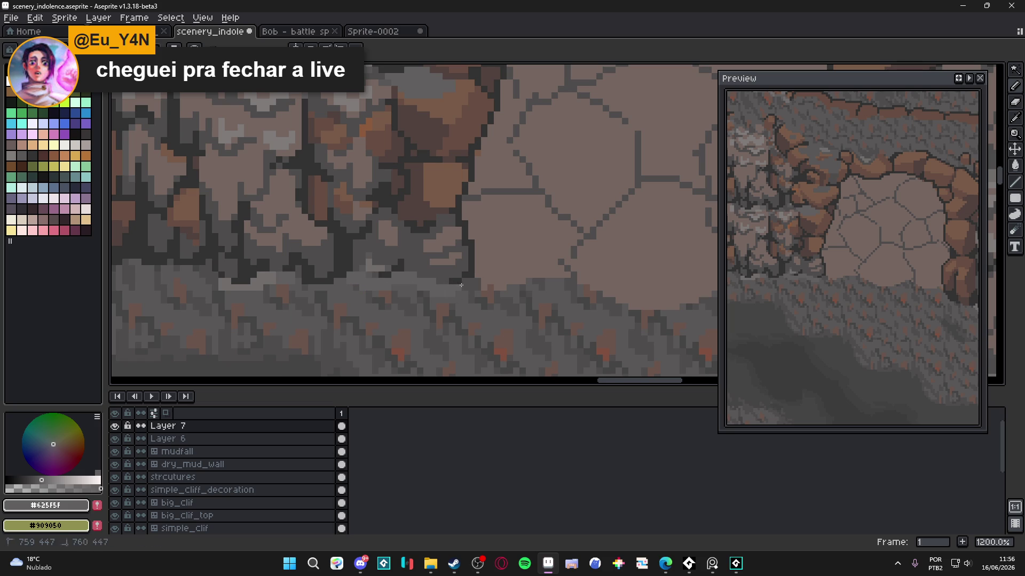
alt+click(277, 279)
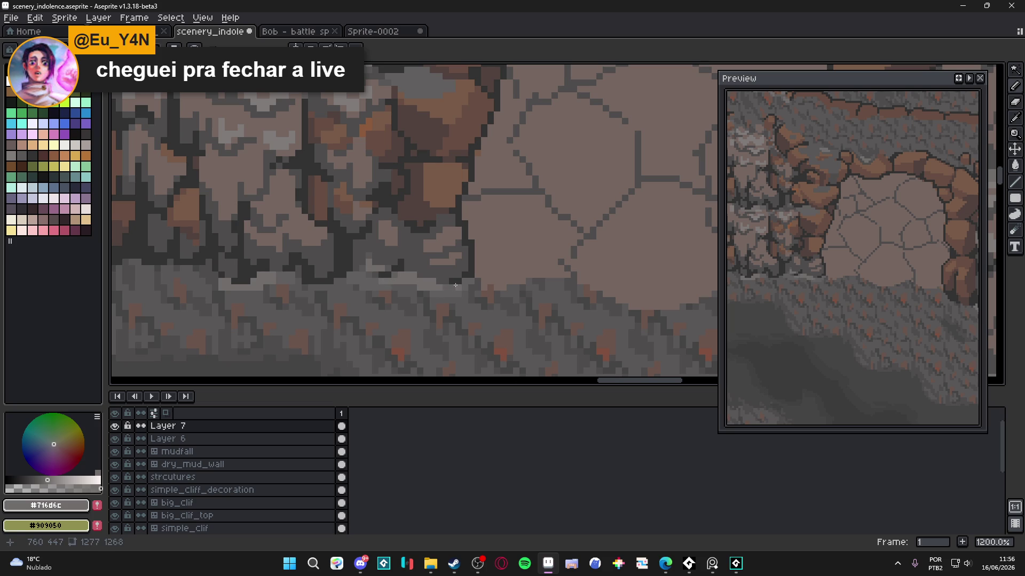
Step: Paint dark grey shading strokes across the brown boulder left of the stone floor
scroll(463, 284, down, 3)
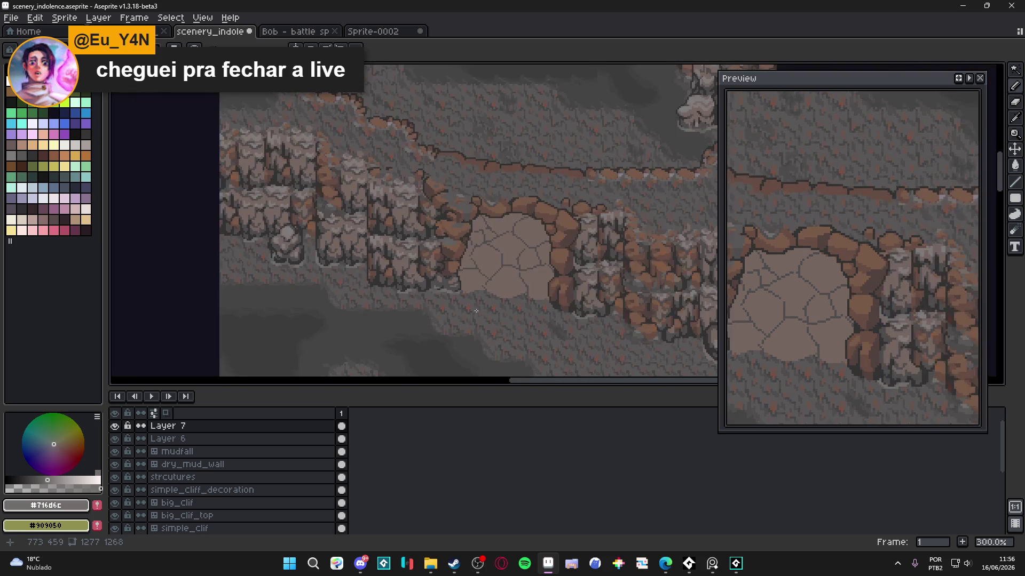
scroll(421, 262, up, 1)
scroll(417, 258, down, 1)
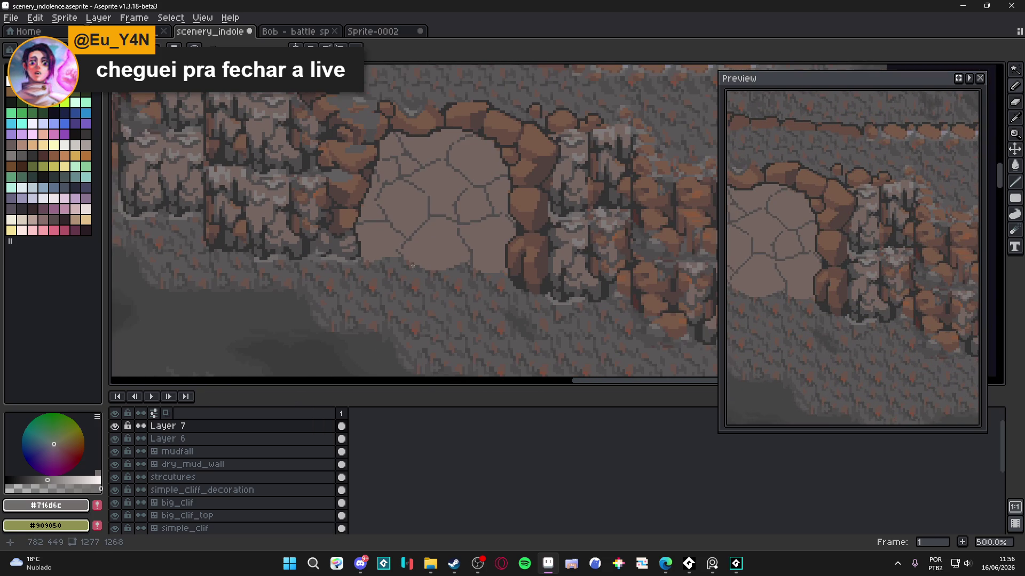
mouse_move(417, 258)
mouse_down()
mouse_move(388, 297)
mouse_move(342, 284)
mouse_up()
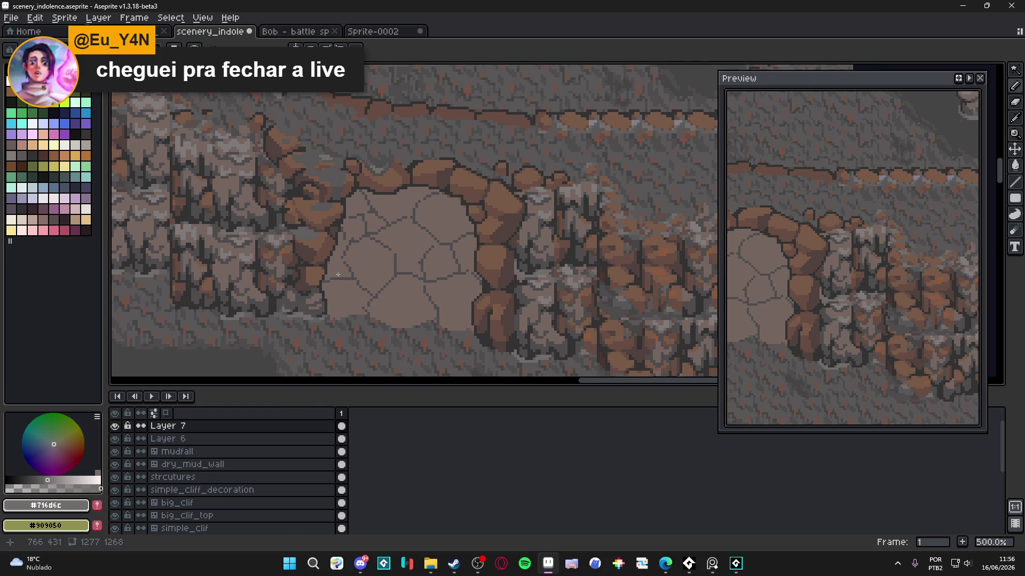
drag(334, 243, 337, 271)
key(ctrl)
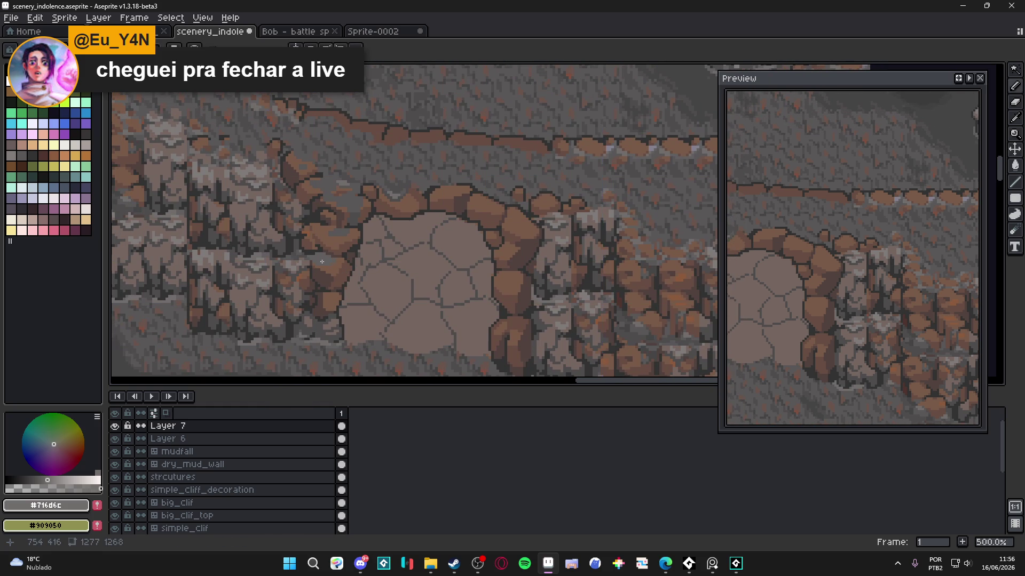
scroll(320, 233, up, 5)
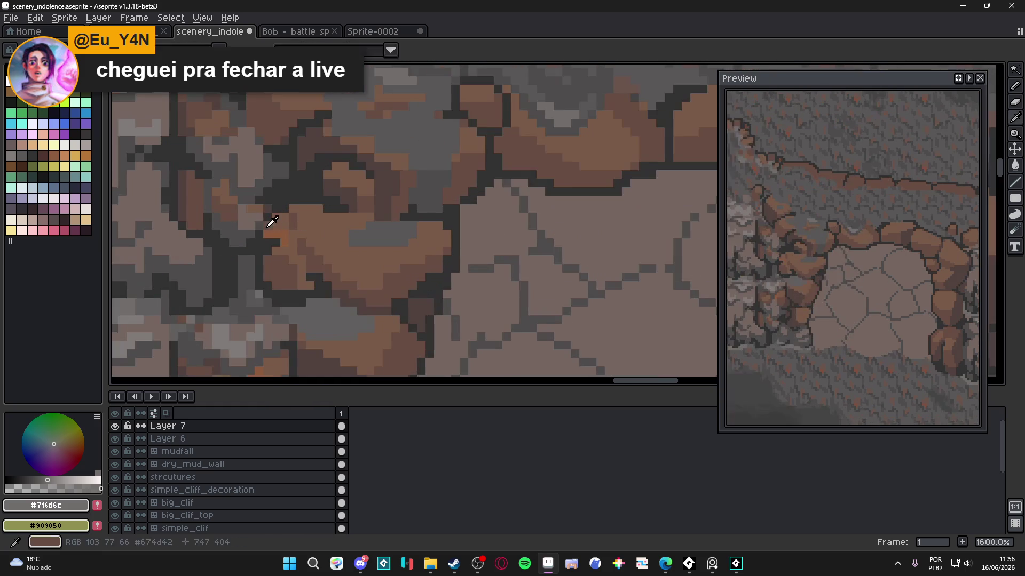
alt+click(274, 224)
drag(267, 233, 304, 256)
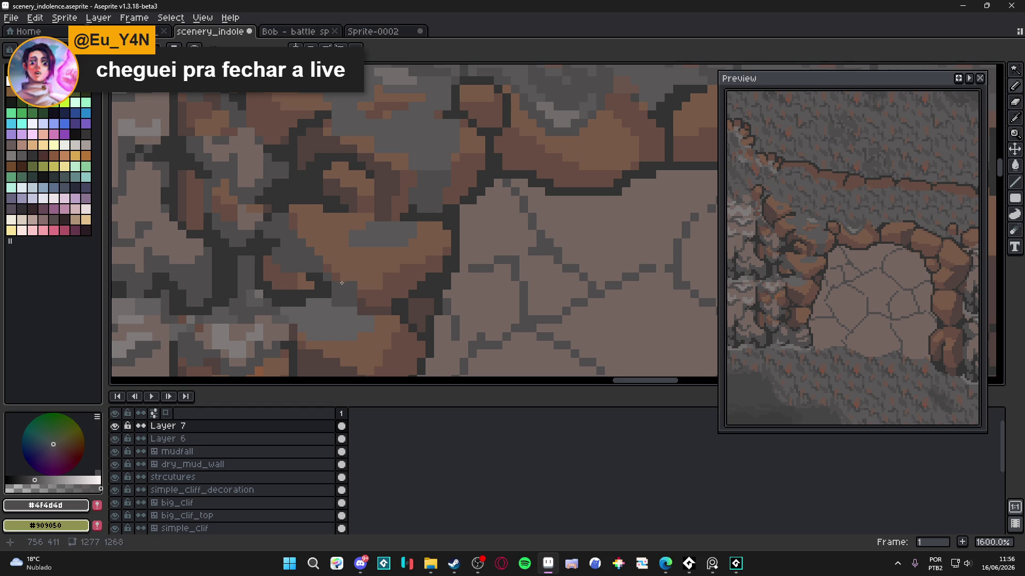
drag(338, 278, 341, 277)
Step: Add a mid grey pixel to the boulder and clear the stray selection
alt+click(353, 271)
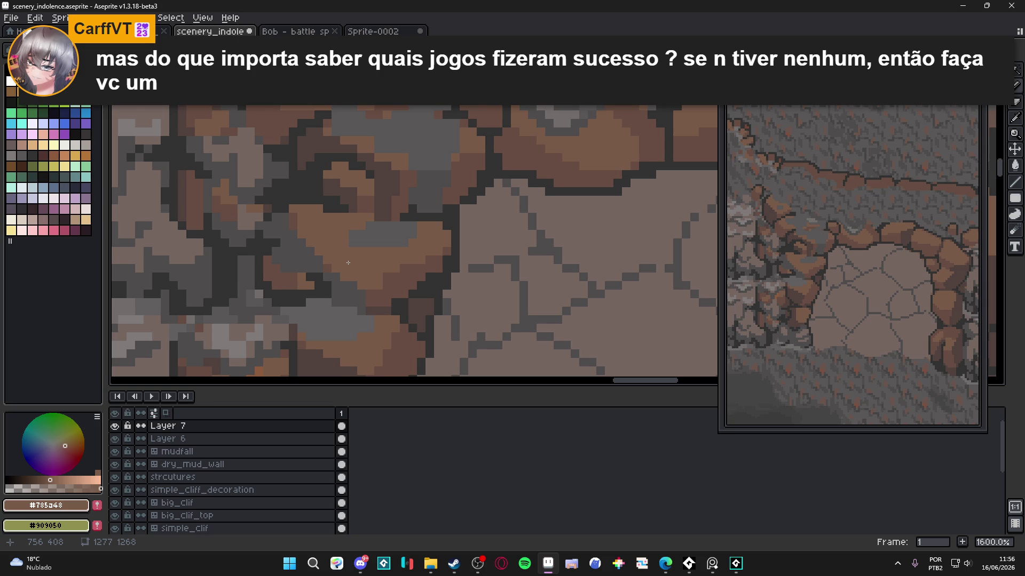
scroll(348, 262, down, 3)
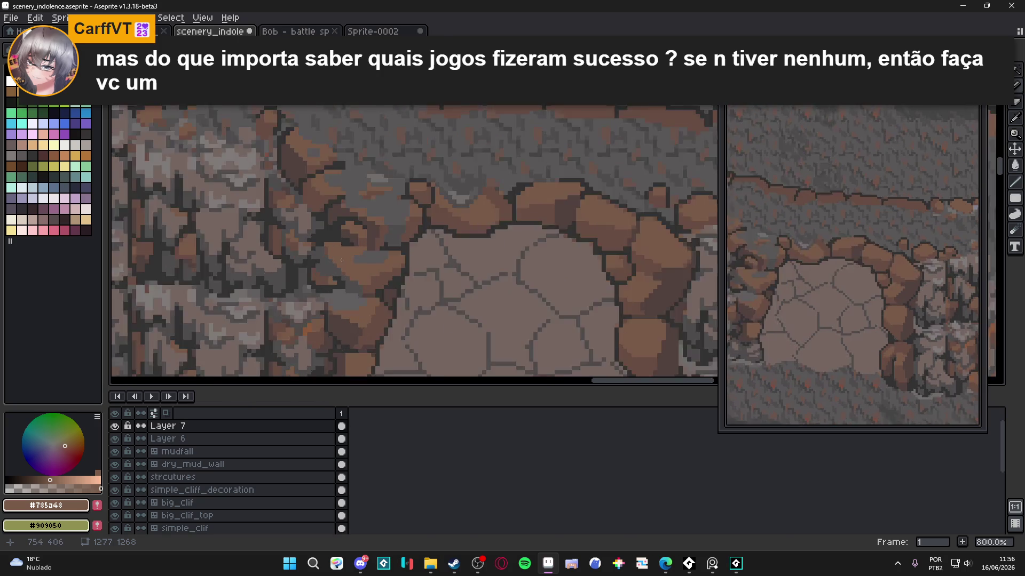
scroll(341, 260, up, 3)
alt+click(320, 263)
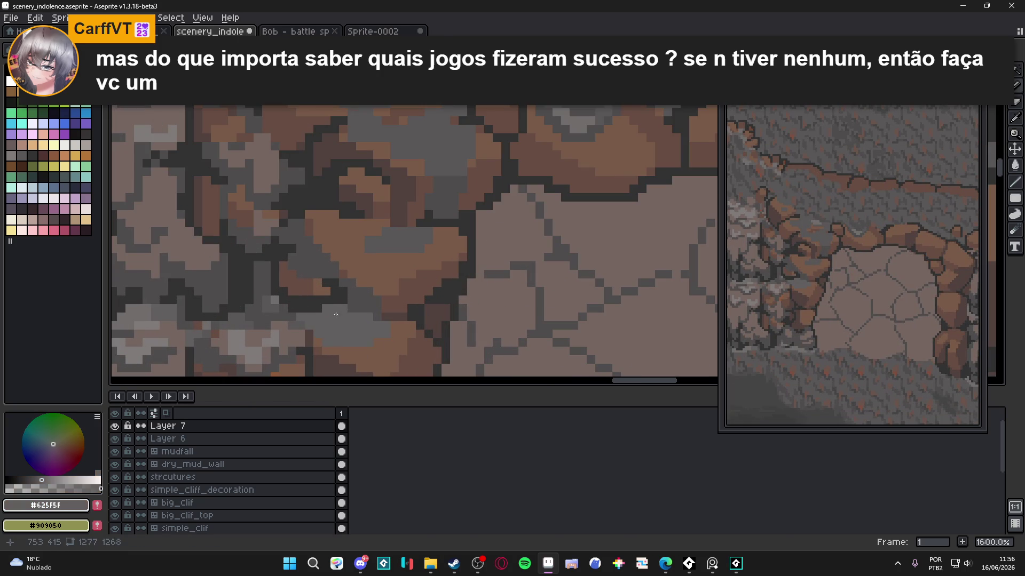
click(320, 263)
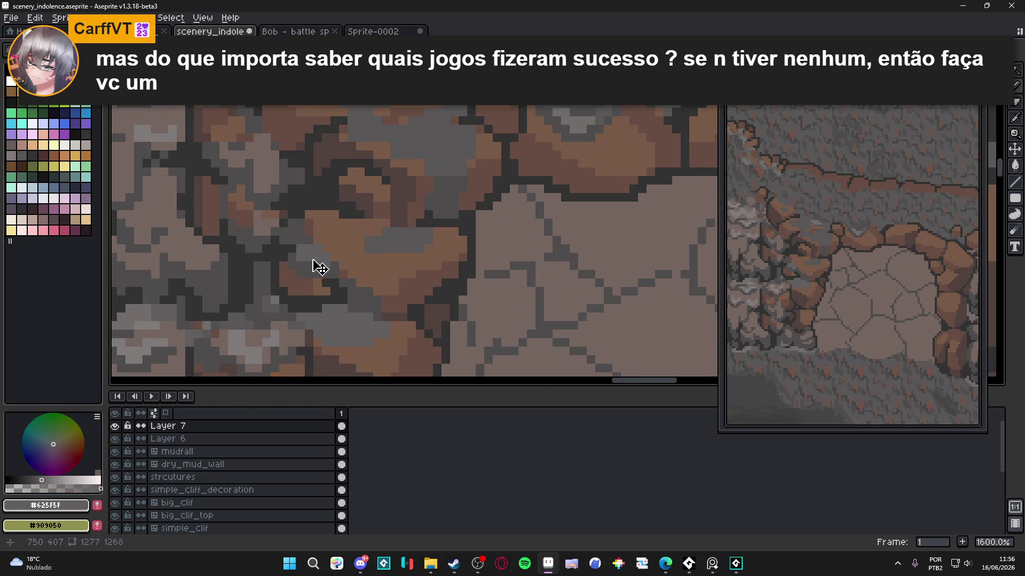
alt+click(328, 270)
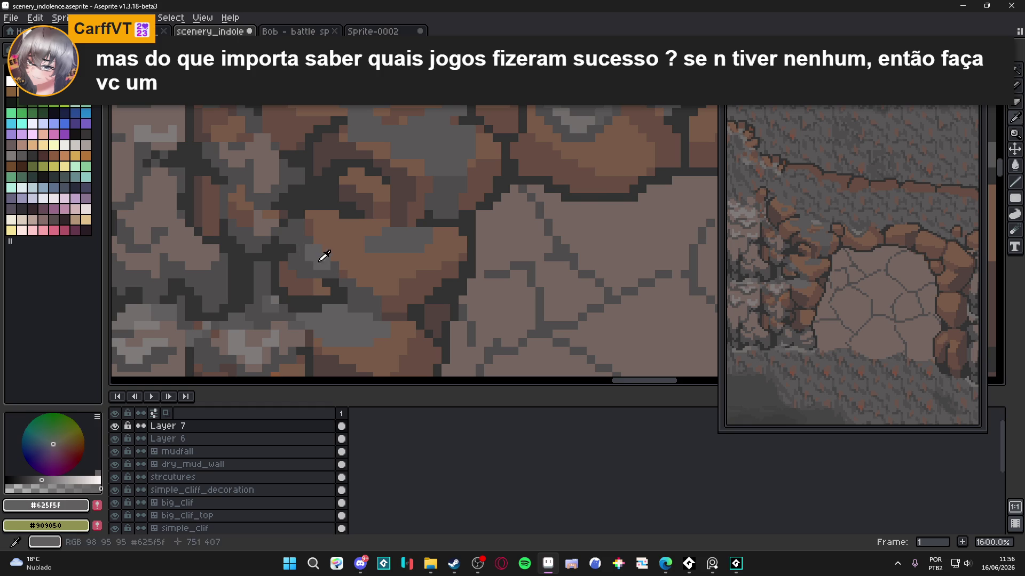
scroll(320, 257, down, 2)
scroll(341, 278, up, 2)
key(m)
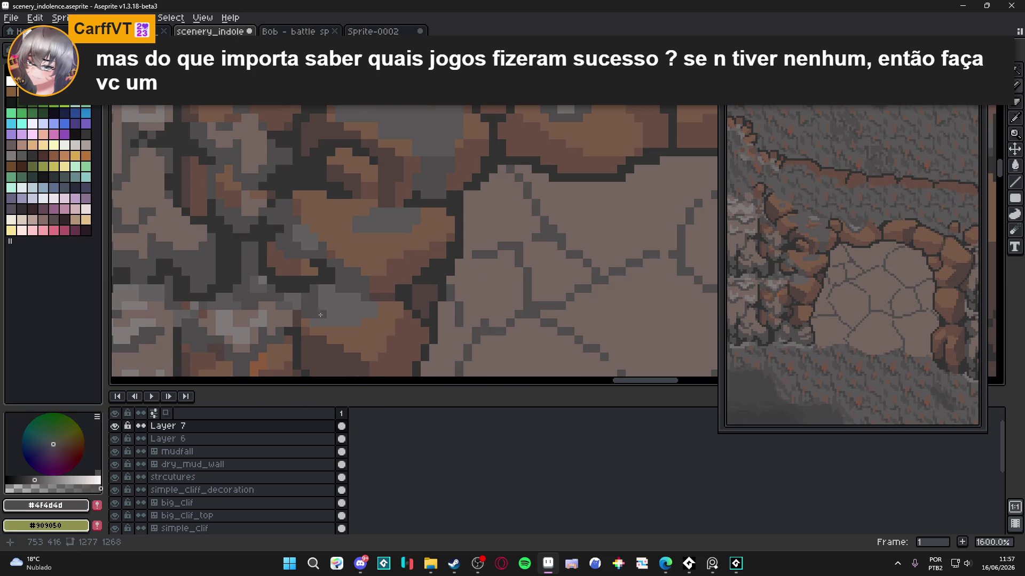
key(ctrl+d)
key(b)
key(m)
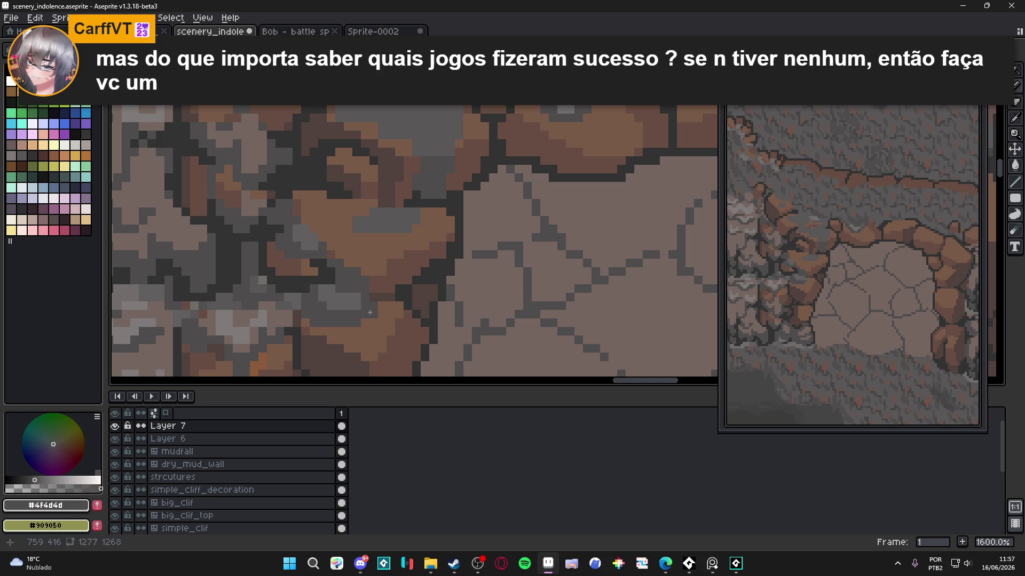
Step: Sample the mid and dark greys and paint a lighter grey pixel on the boulder
alt+click(342, 302)
scroll(338, 301, down, 4)
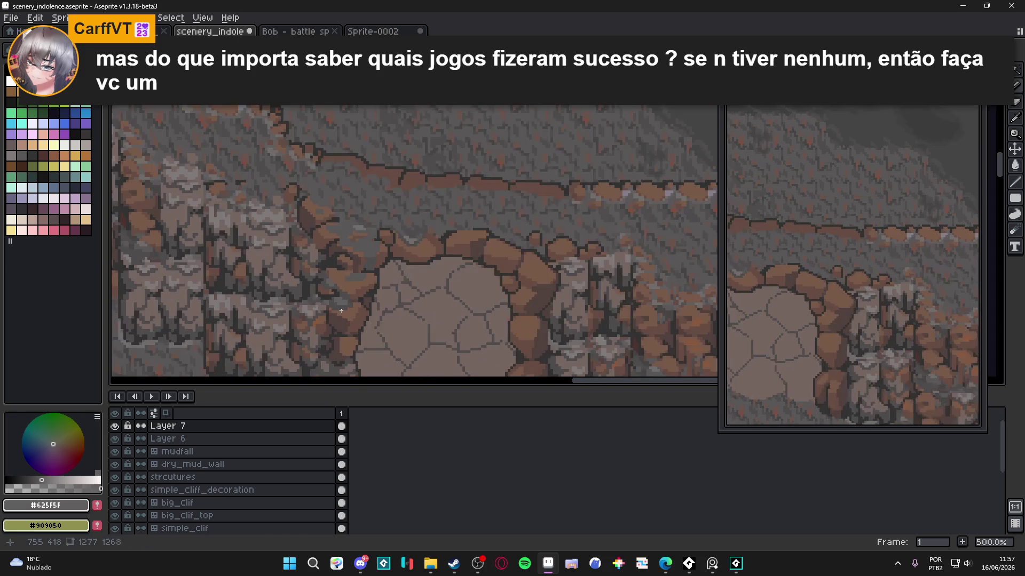
scroll(335, 301, up, 3)
scroll(335, 300, up, 3)
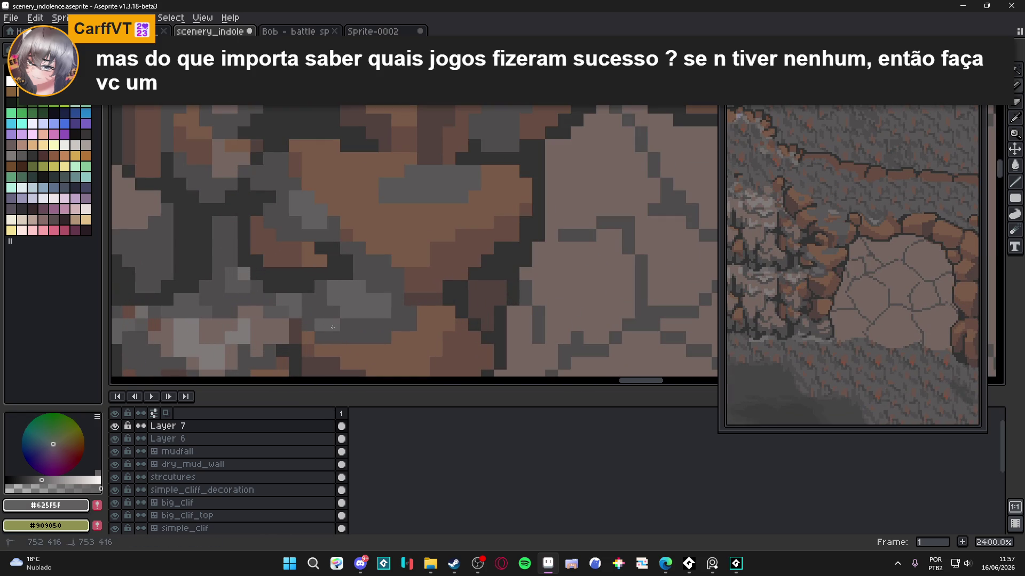
scroll(336, 326, down, 3)
scroll(342, 331, up, 2)
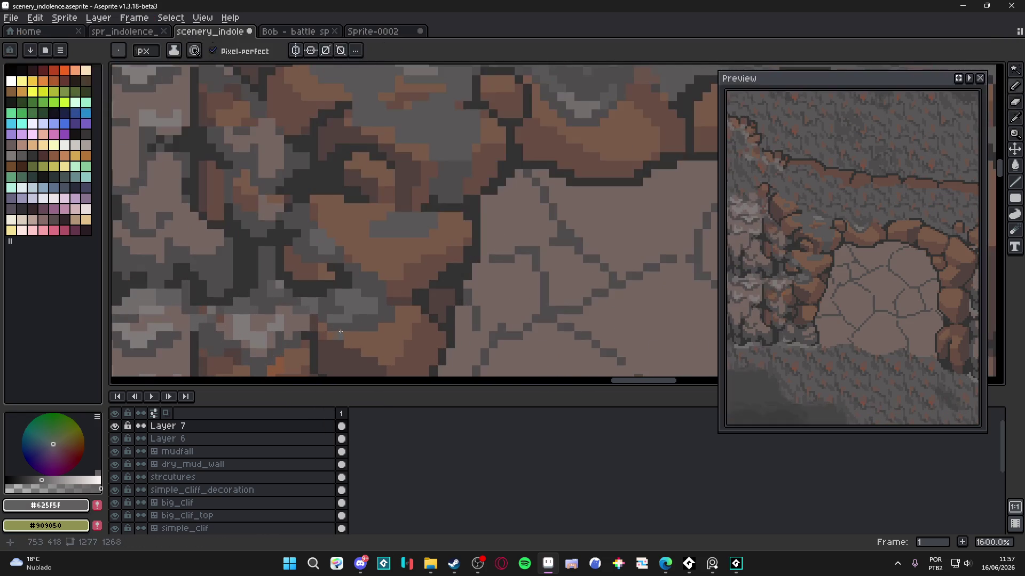
alt+click(332, 322)
alt+click(352, 317)
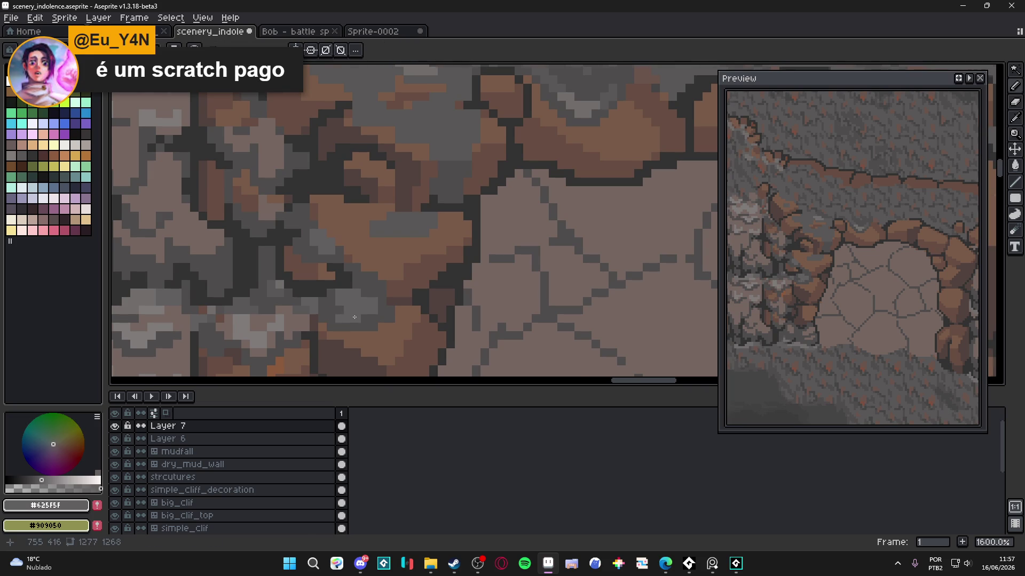
scroll(354, 317, down, 3)
scroll(357, 299, up, 5)
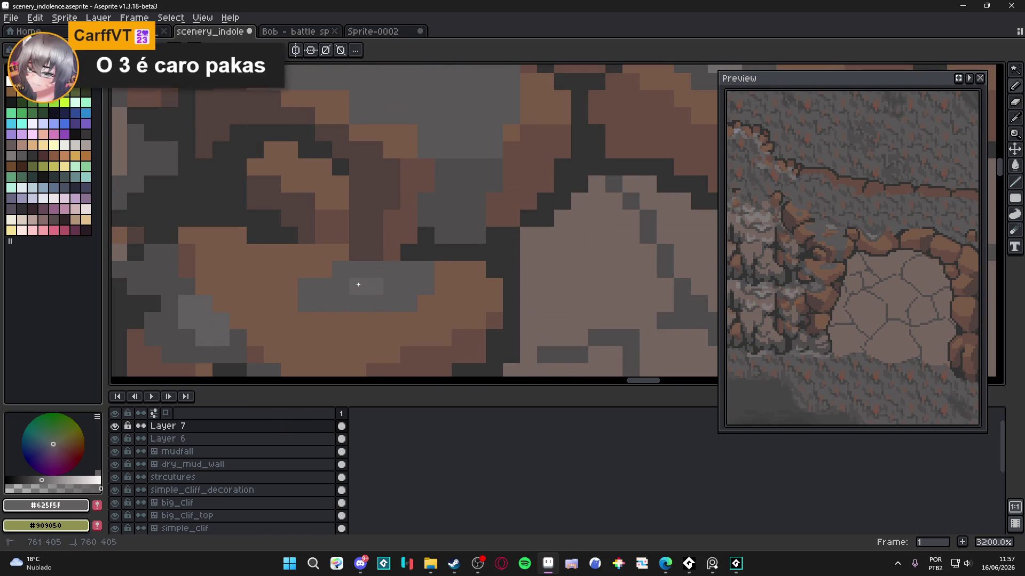
click(347, 283)
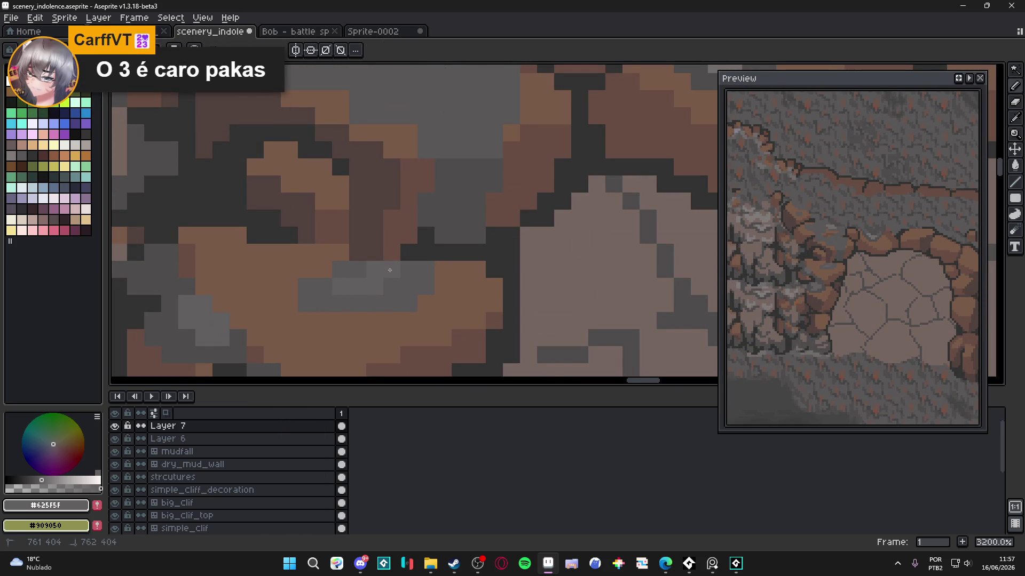
Step: Sample the dark grey #4F4D4D and mid grey #625F5F from the boulder for touch-ups
scroll(347, 299, down, 5)
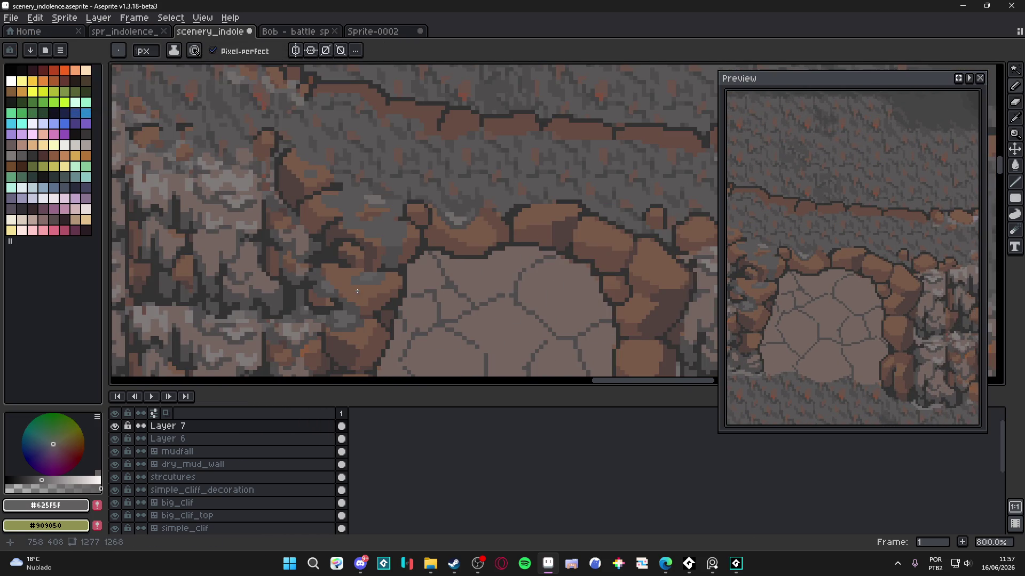
scroll(322, 325, up, 3)
alt+click(326, 321)
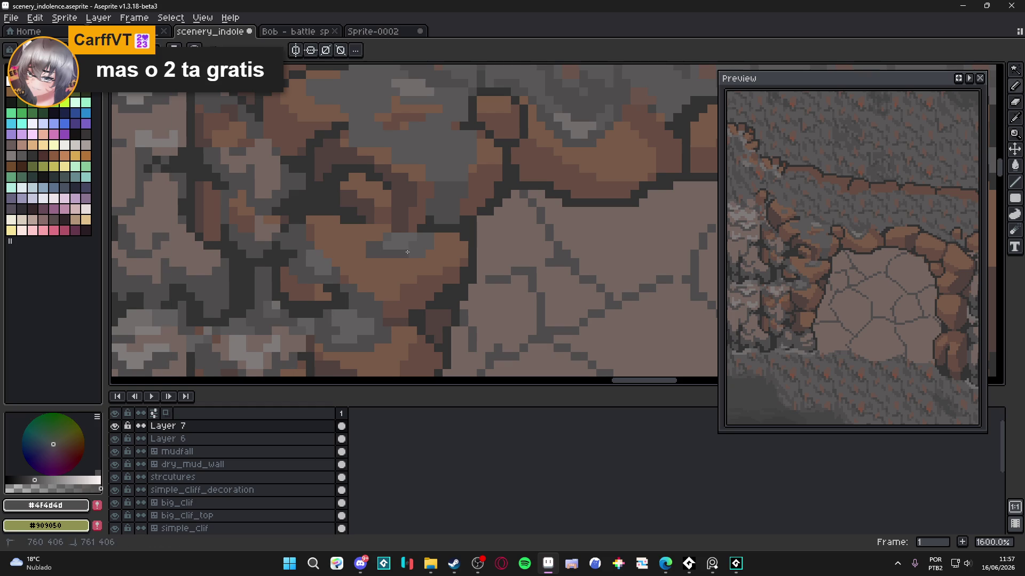
scroll(408, 252, down, 4)
scroll(419, 266, up, 4)
alt+click(414, 236)
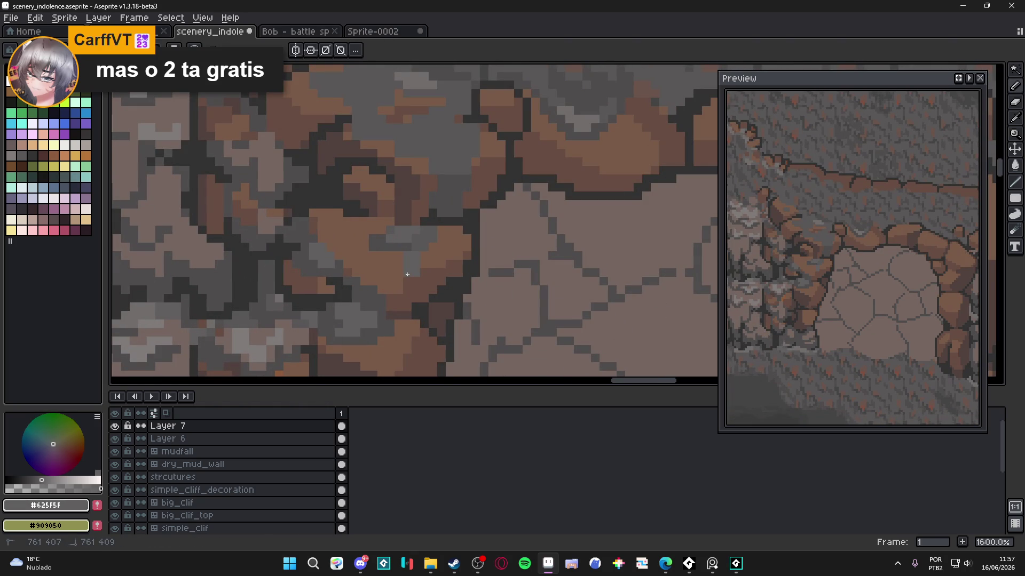
alt+click(414, 242)
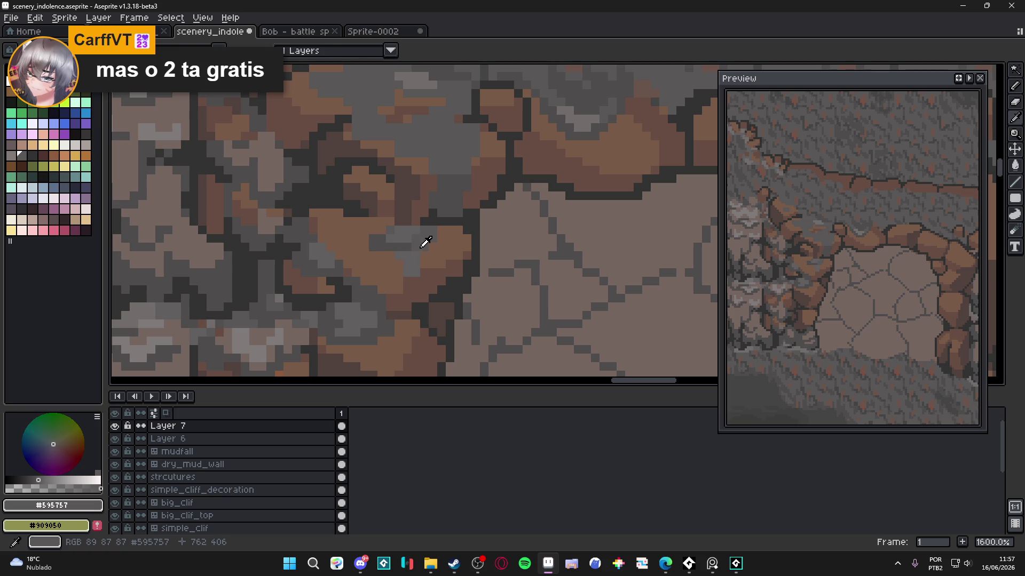
alt+click(373, 250)
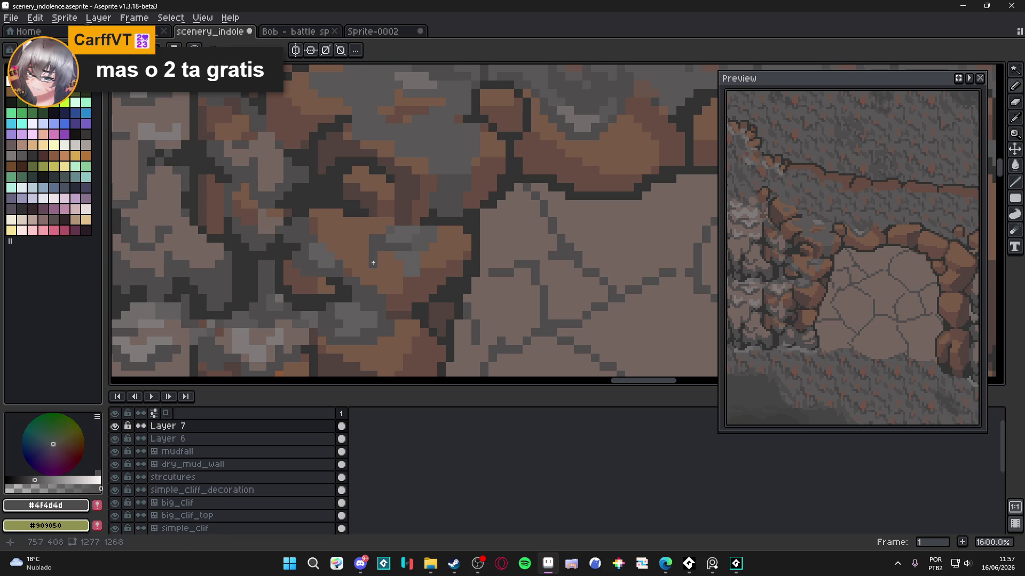
scroll(373, 263, down, 5)
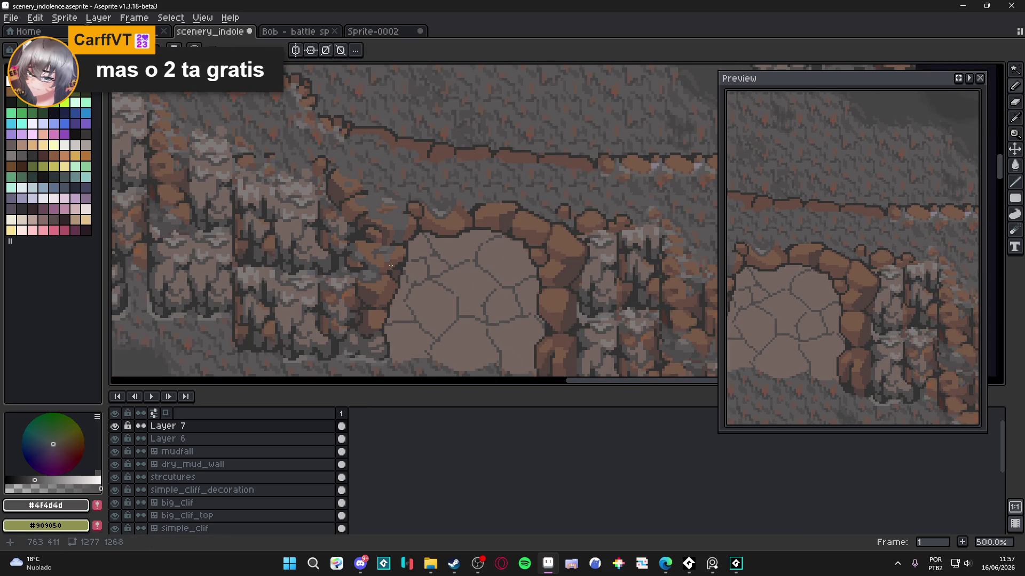
scroll(373, 245, up, 4)
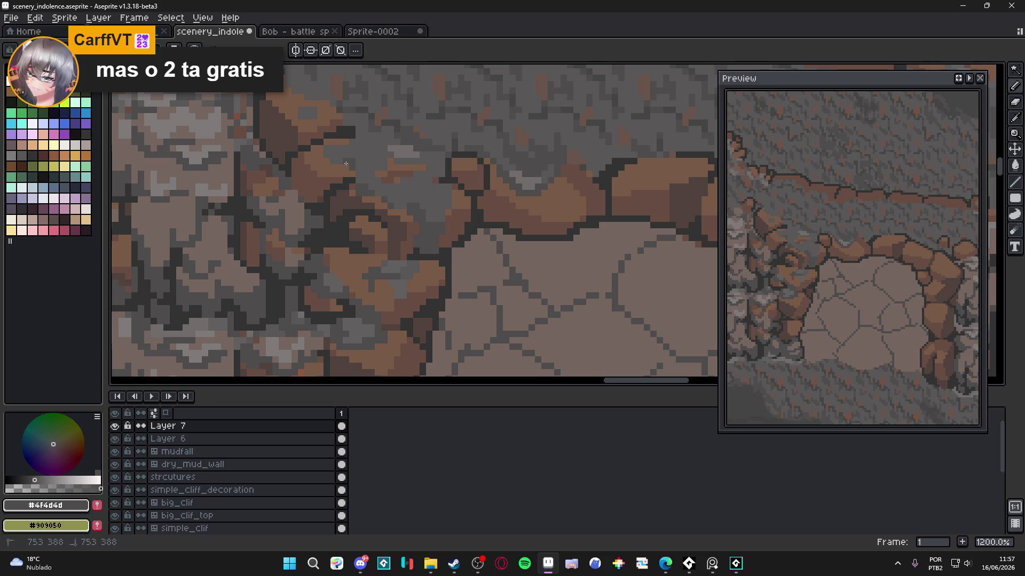
Step: Save scenery_indolence.aseprite
key(ctrl+s)
scroll(351, 164, down, 2)
scroll(351, 164, down, 2)
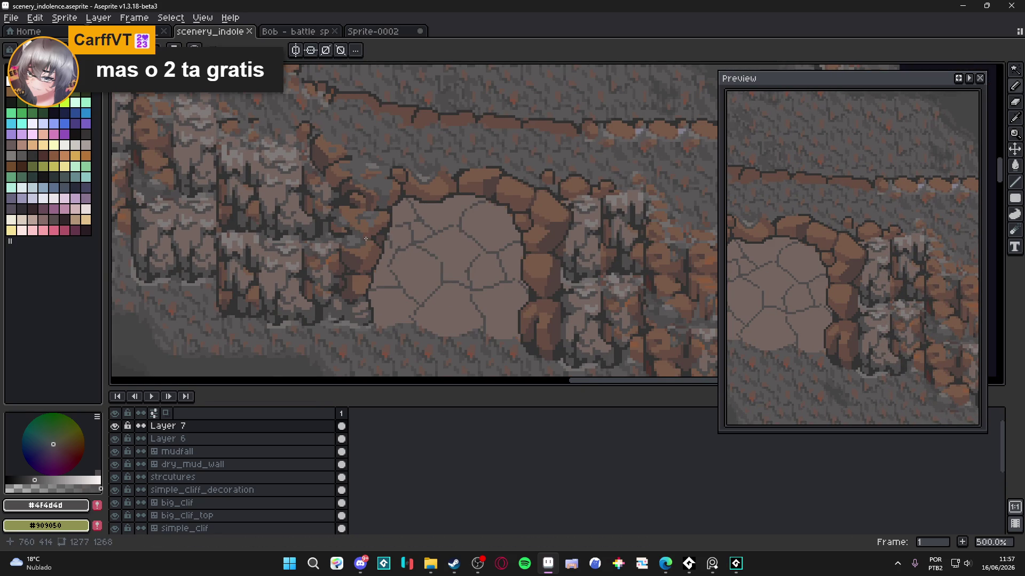
Step: Zoom out on the cave scene and bring Steam's GameMaker library page forward
scroll(366, 238, down, 2)
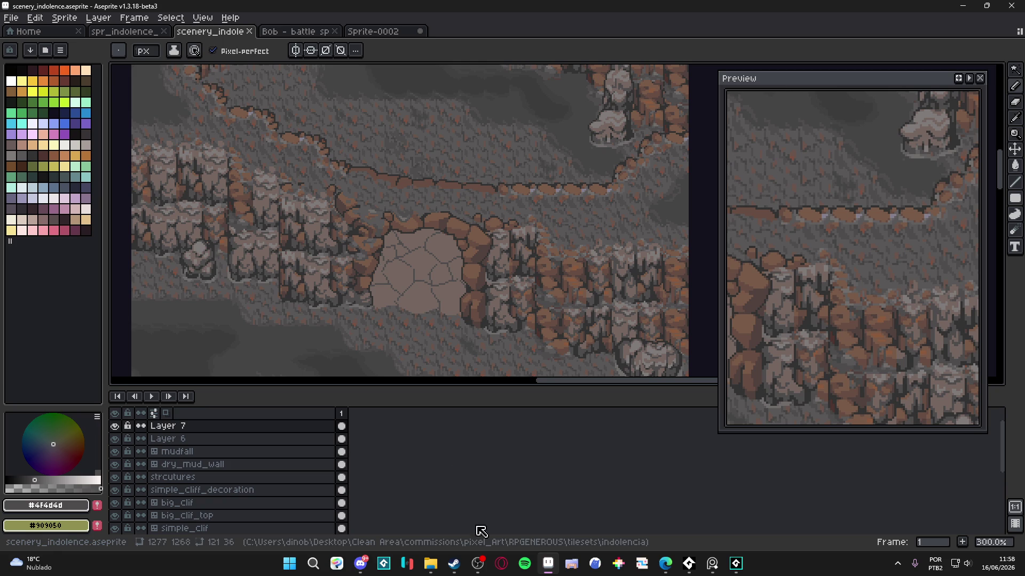
click(457, 571)
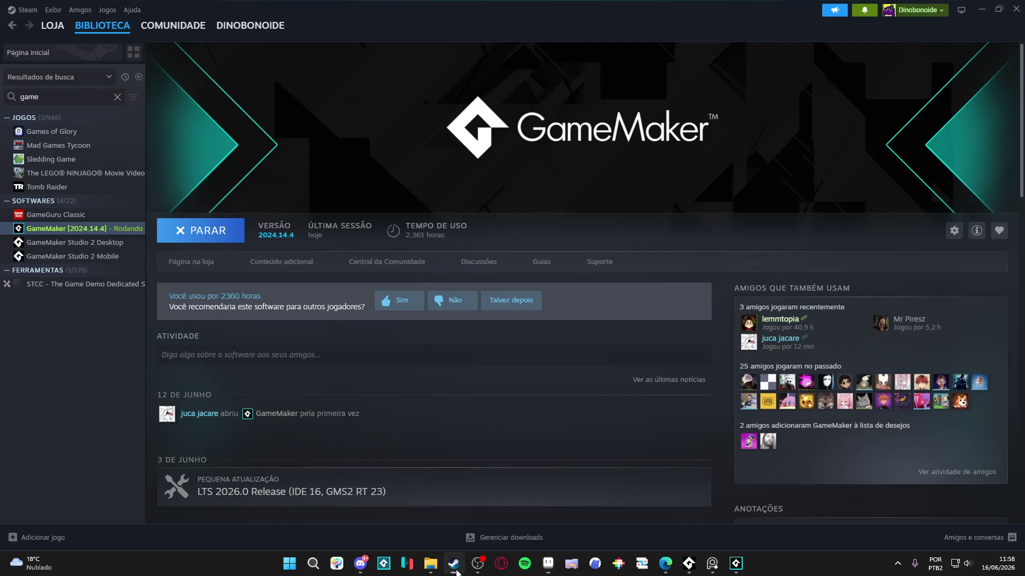
Step: Search the Steam store for 'mighty goo', open Mighty Goose and play its trailer
click(53, 25)
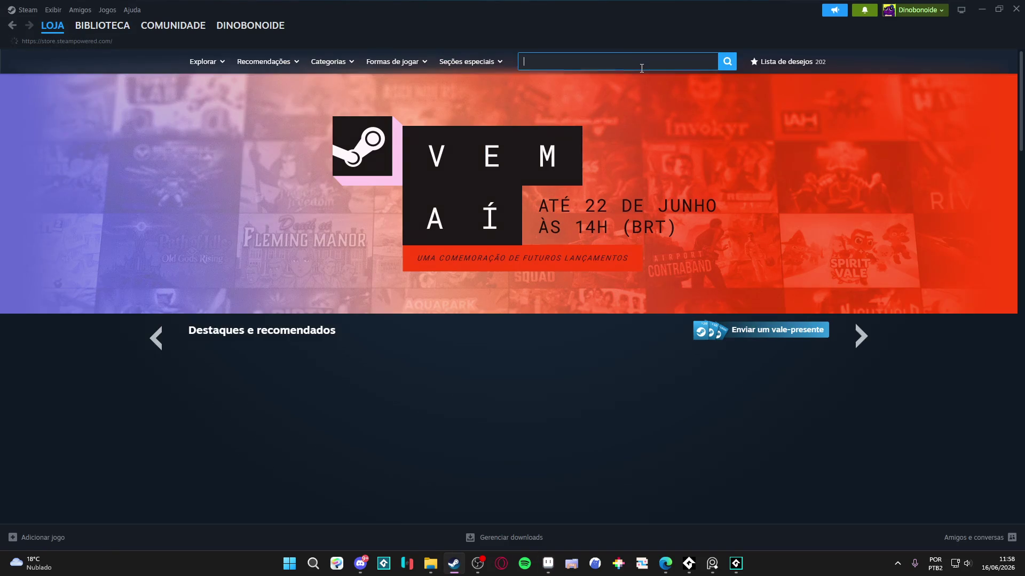
click(641, 65)
text(mighty goo)
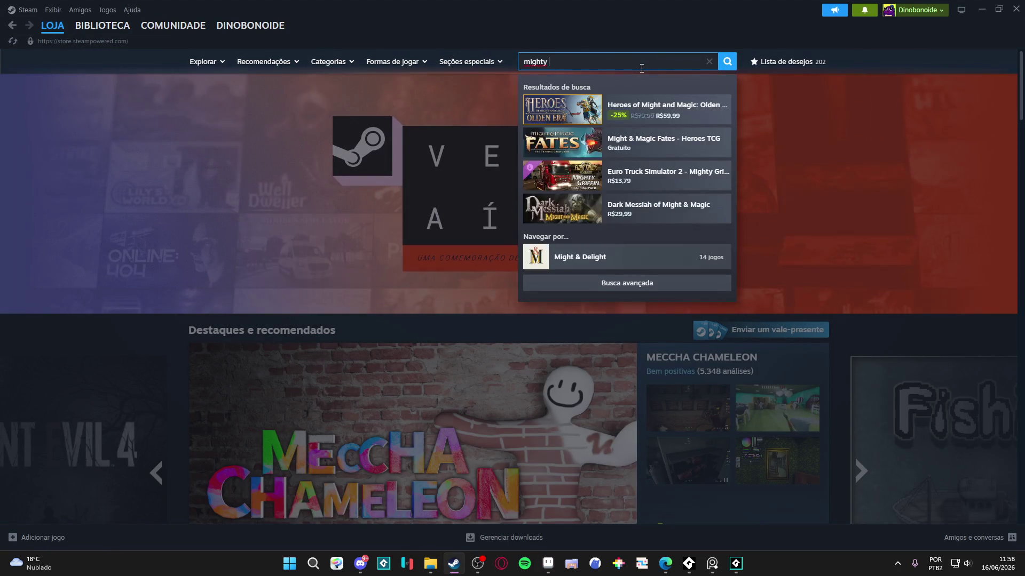
click(671, 110)
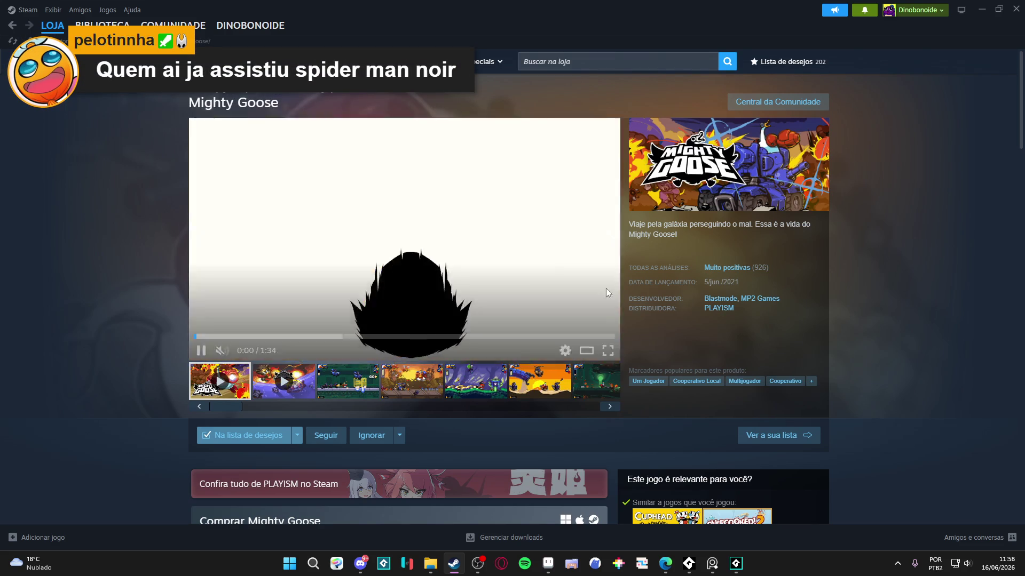
click(607, 351)
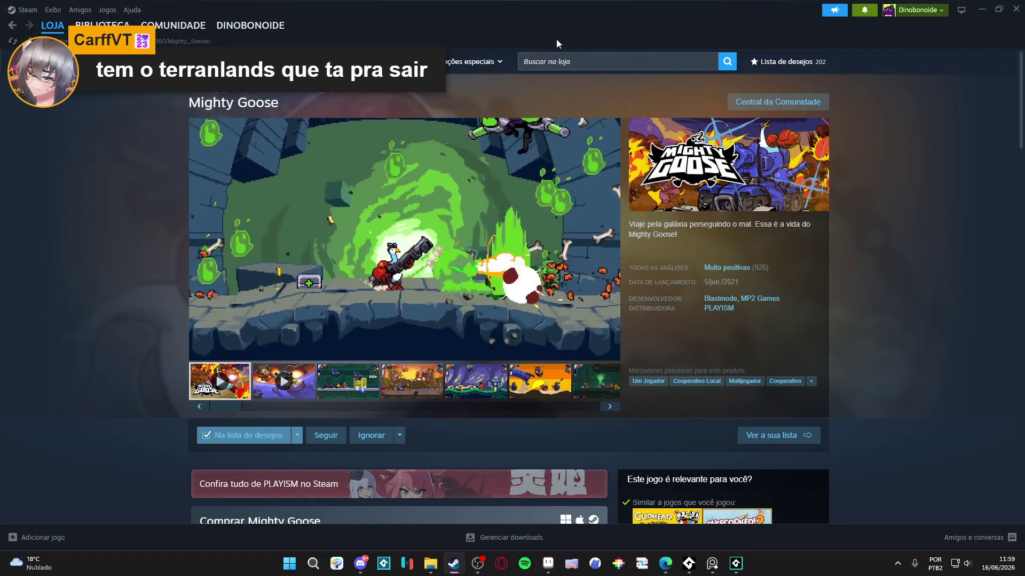
Step: Open the Iconoclasts store page, skip its trailer ahead to 0:32, then close the viewer
click(592, 67)
text(iconoclas)
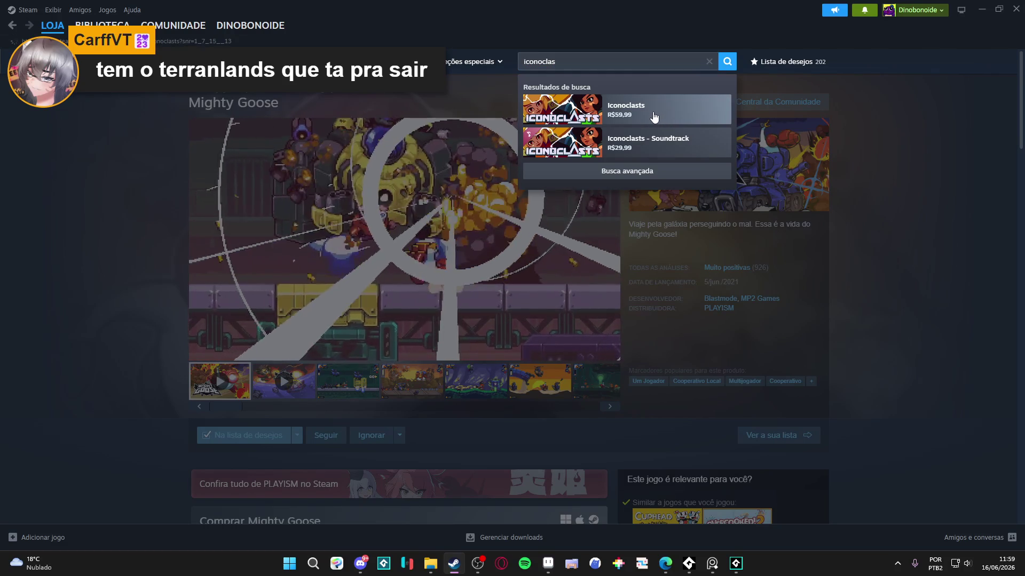
click(659, 115)
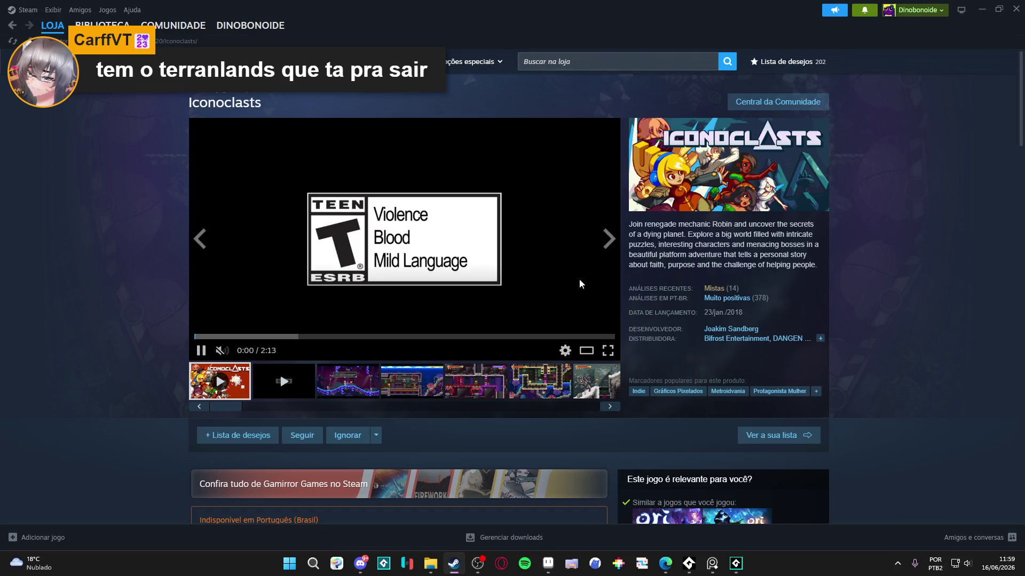
click(586, 350)
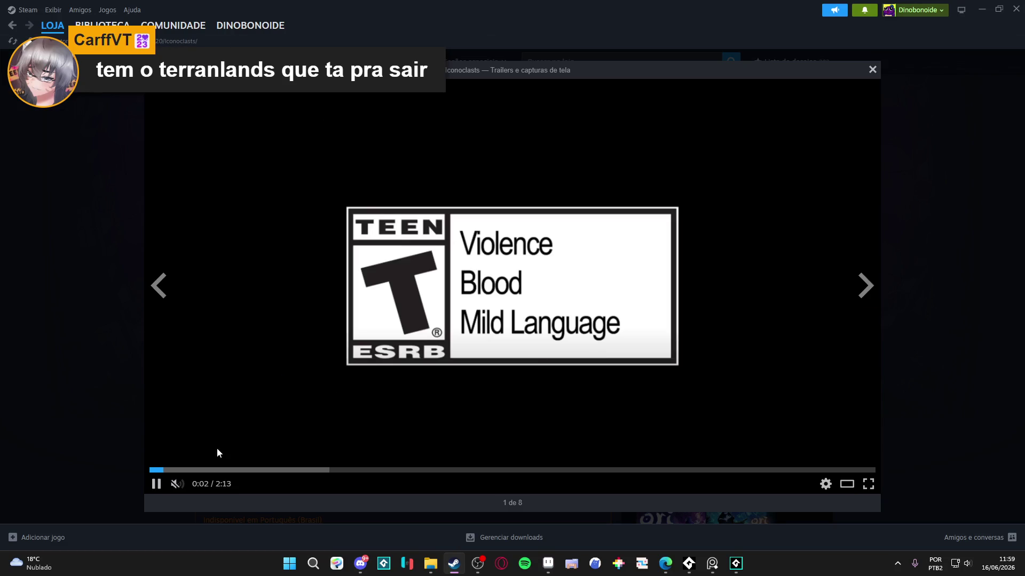
click(245, 470)
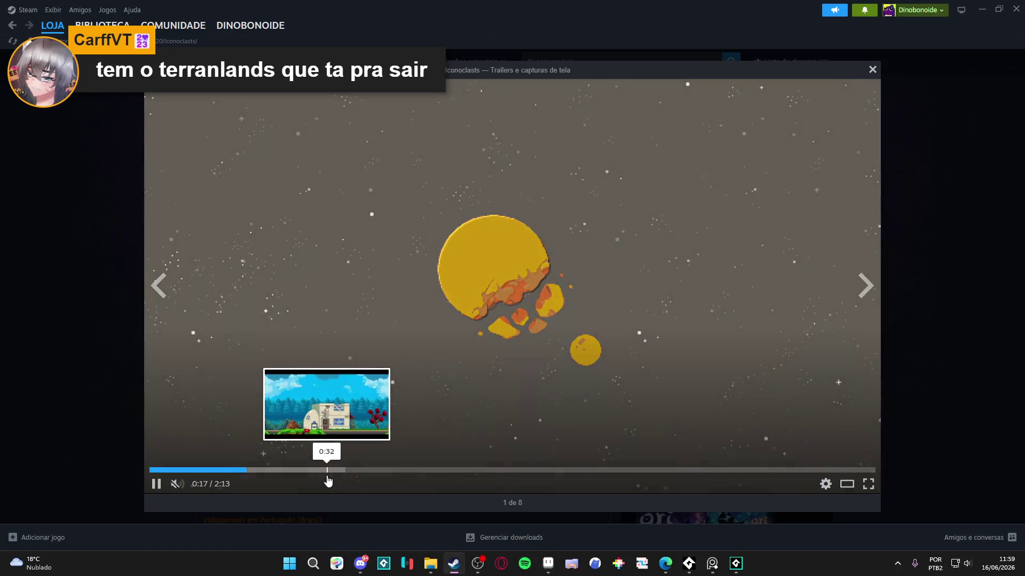
click(327, 477)
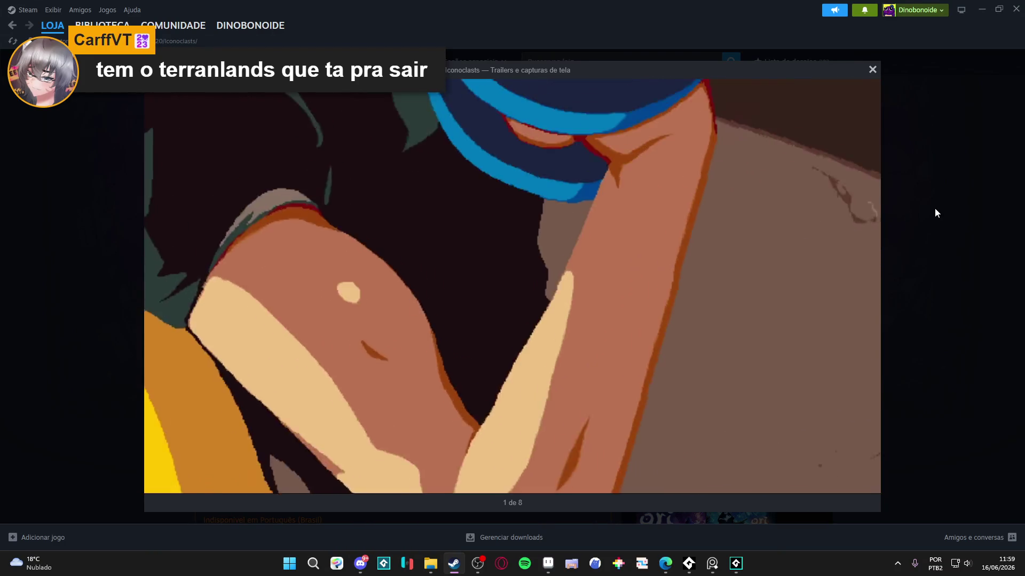
click(934, 208)
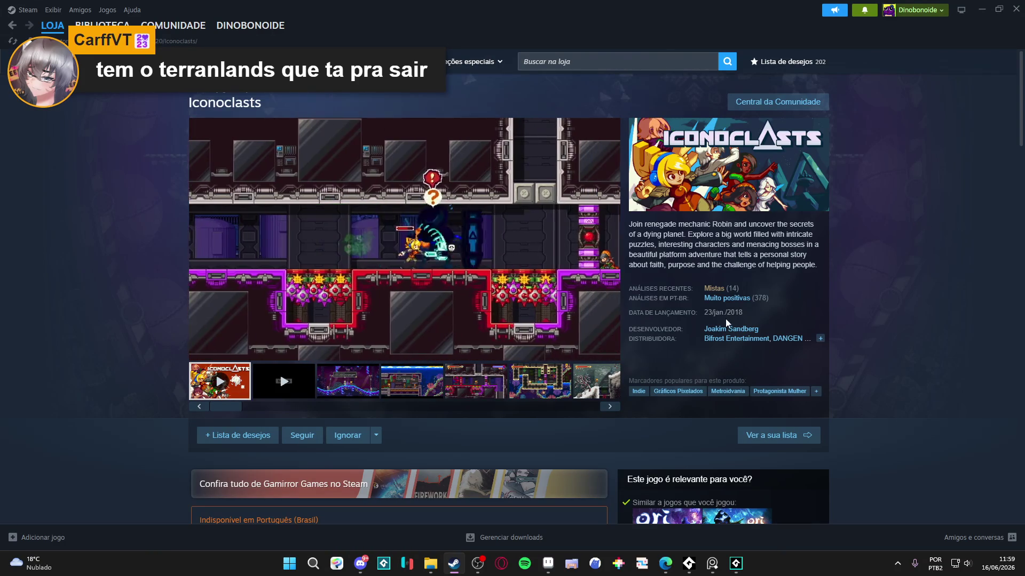
Step: Scroll down to the Iconoclasts user reviews, rated Muito positivas
mouse_move(749, 302)
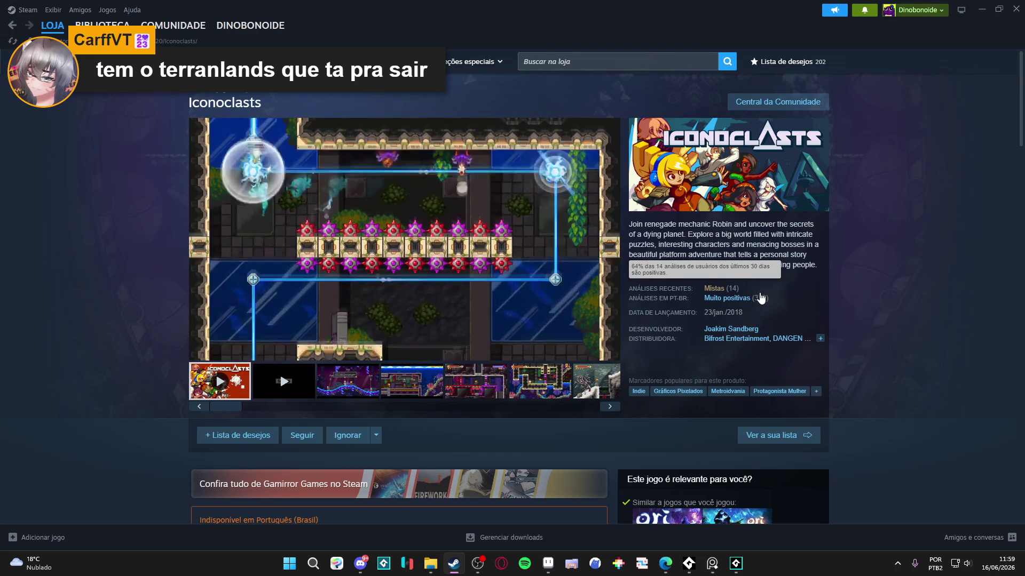
scroll(761, 315, down, 5)
scroll(762, 316, down, 20)
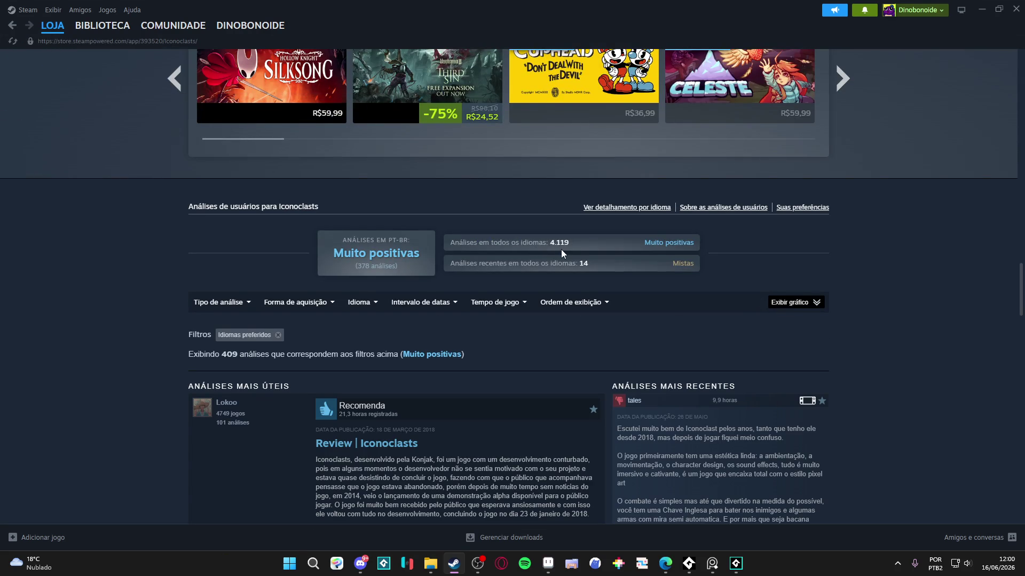
scroll(562, 249, up, 2)
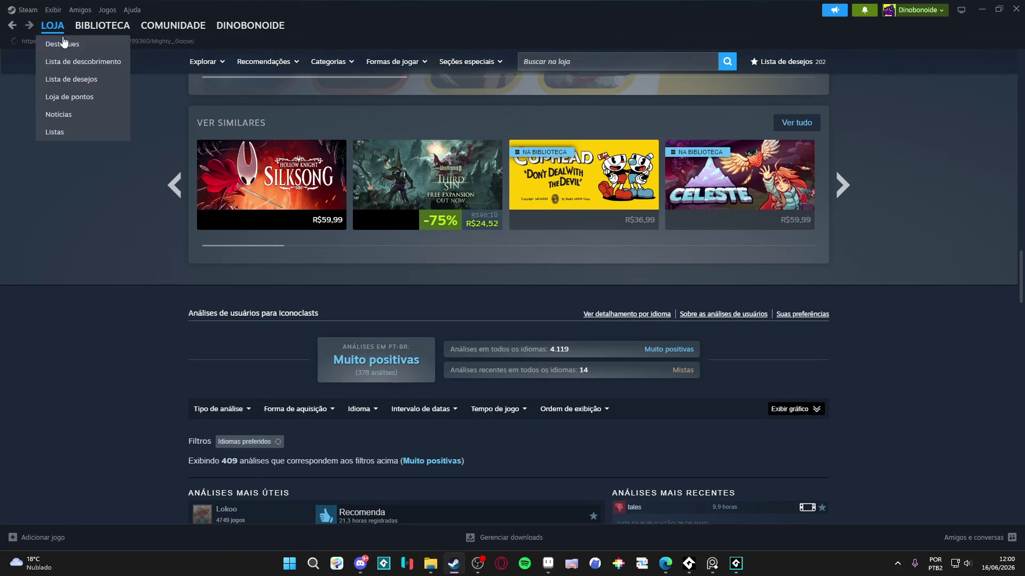
Step: From the store front page, search 'anlands' and open the TerranLands store page
click(12, 31)
click(11, 31)
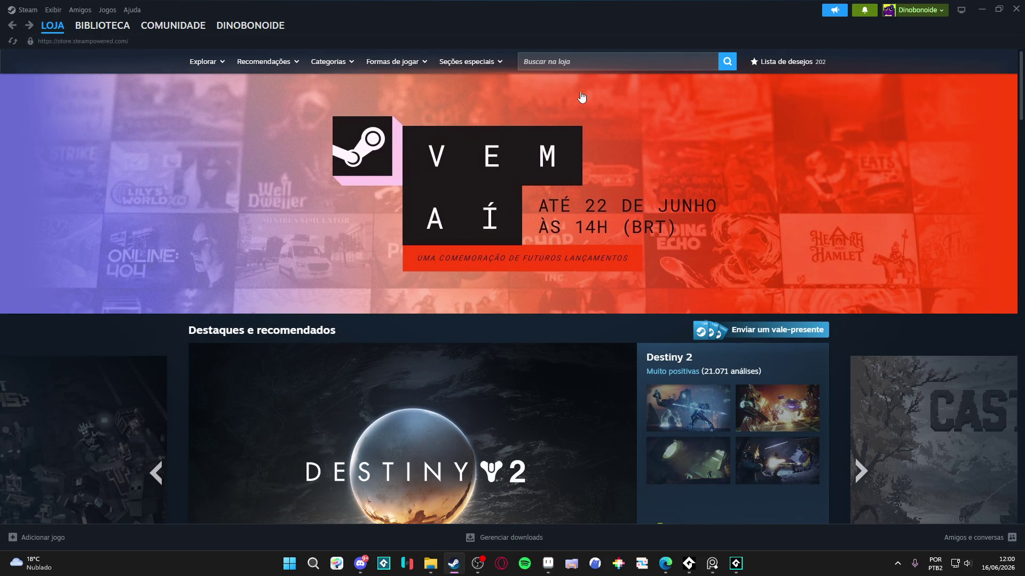
click(548, 63)
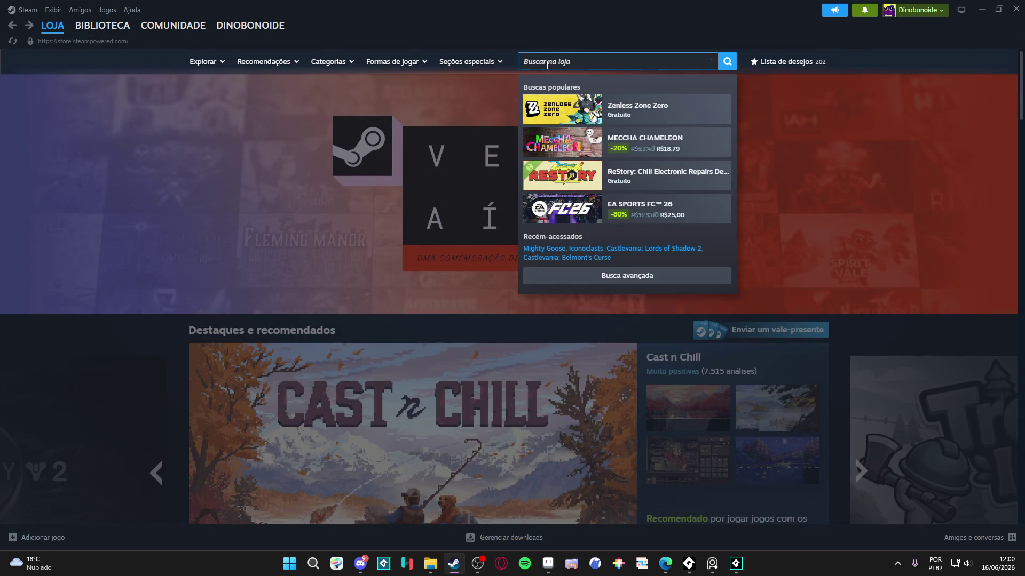
text(teranlands)
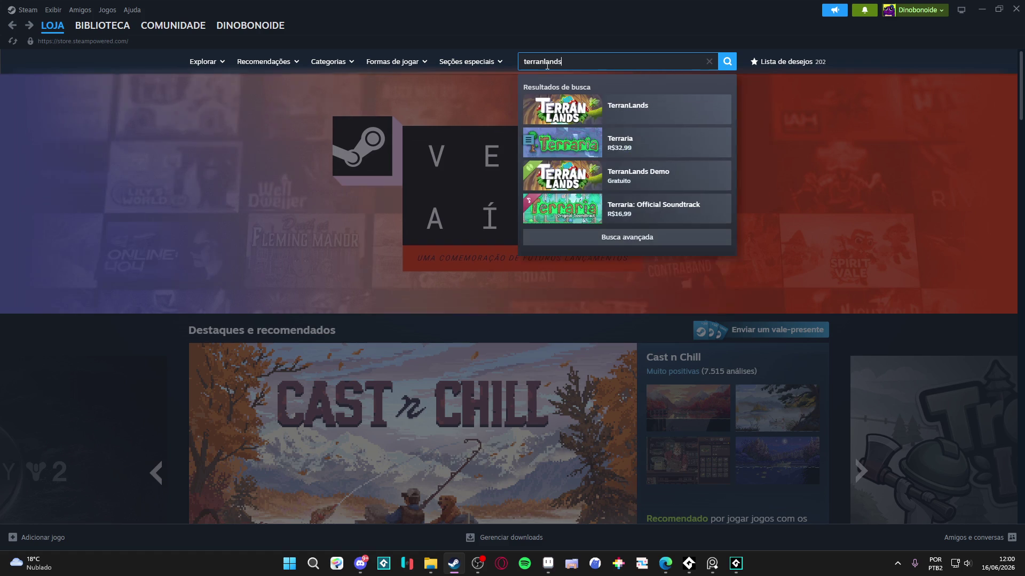
click(605, 118)
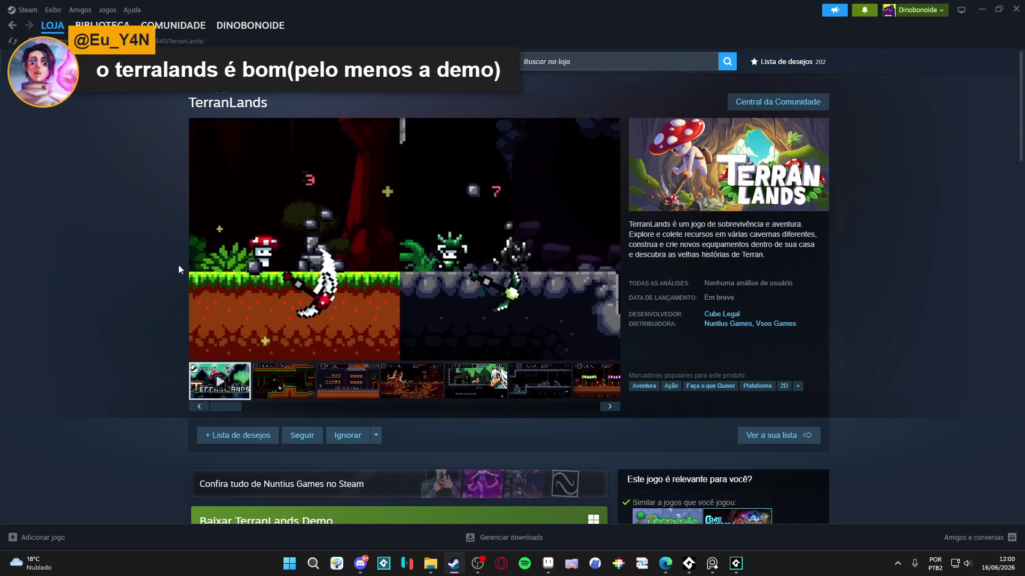
Step: Browse the TerranLands screenshots from the root boss through the shop and cave boss to the village
mouse_move(345, 235)
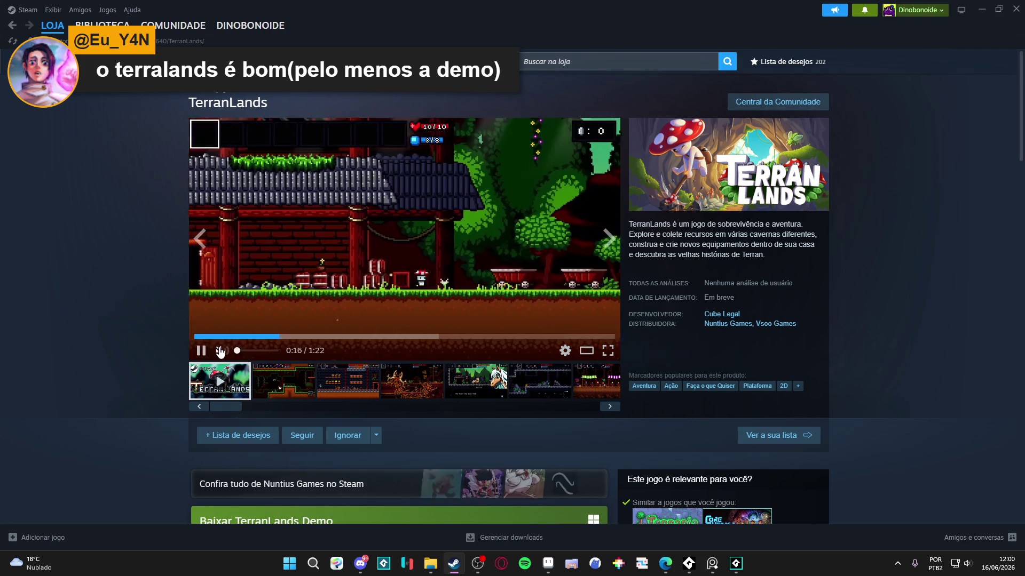
click(411, 382)
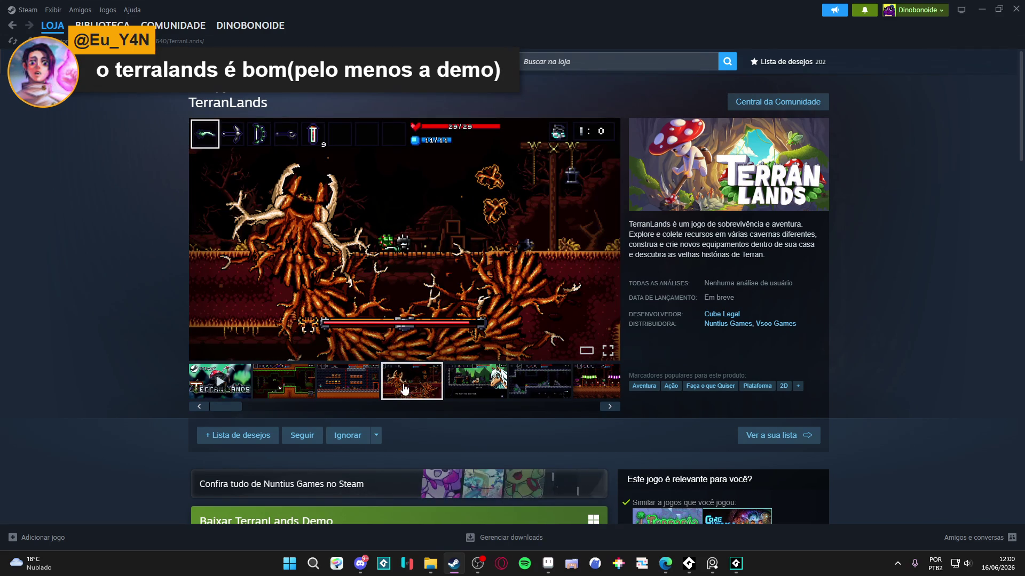
click(399, 275)
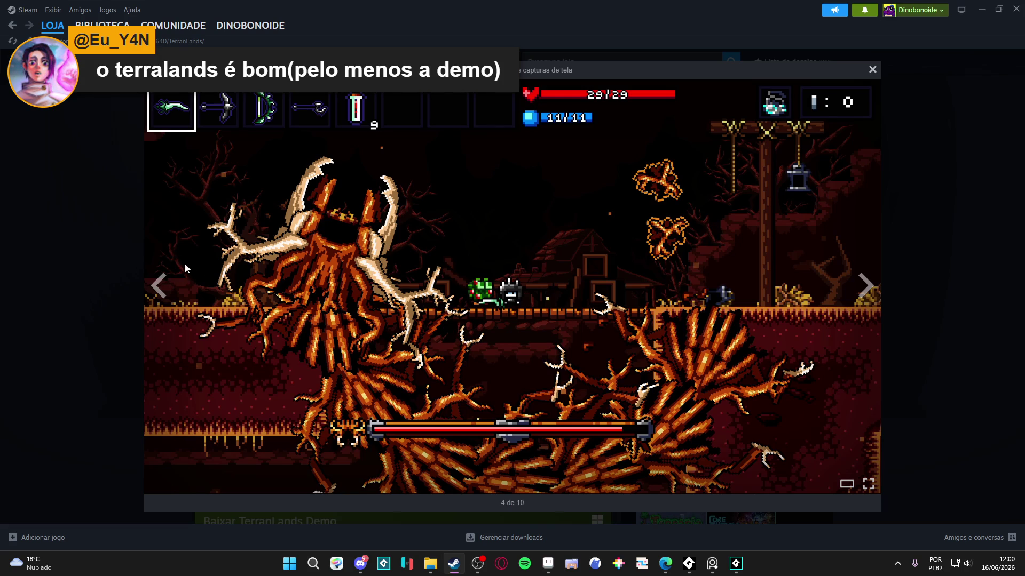
click(107, 228)
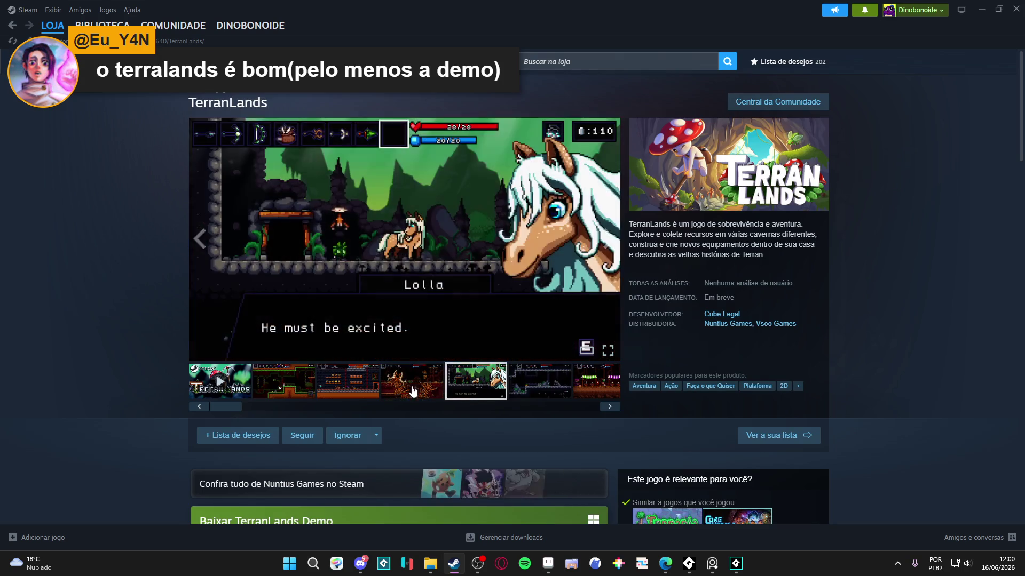
click(432, 383)
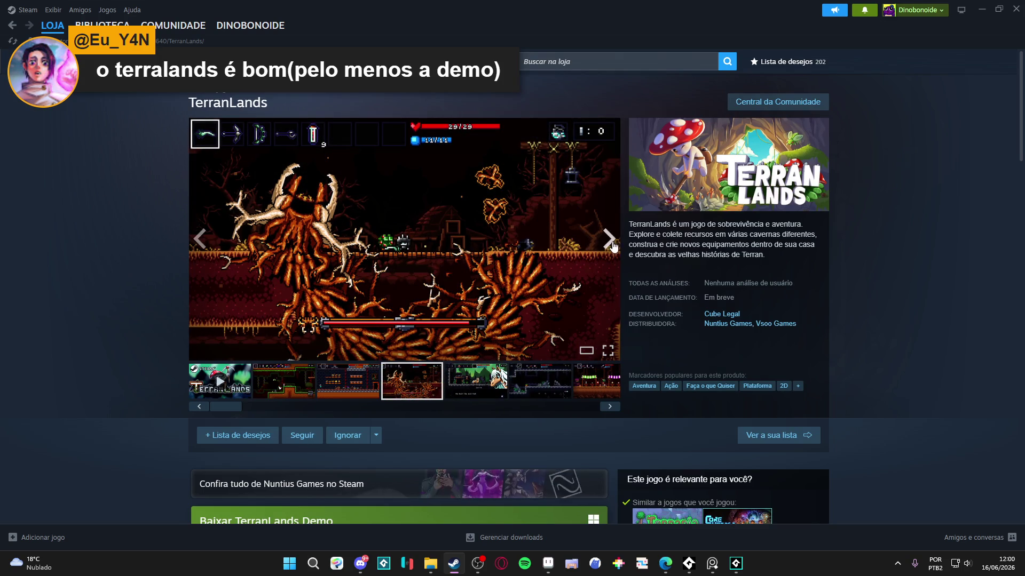
click(612, 245)
click(612, 244)
click(612, 245)
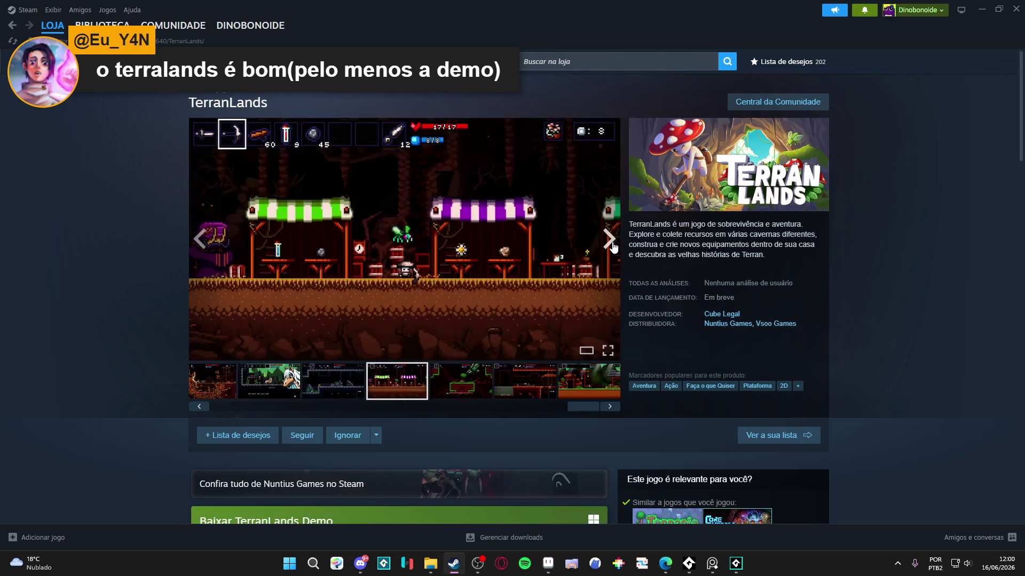
click(612, 245)
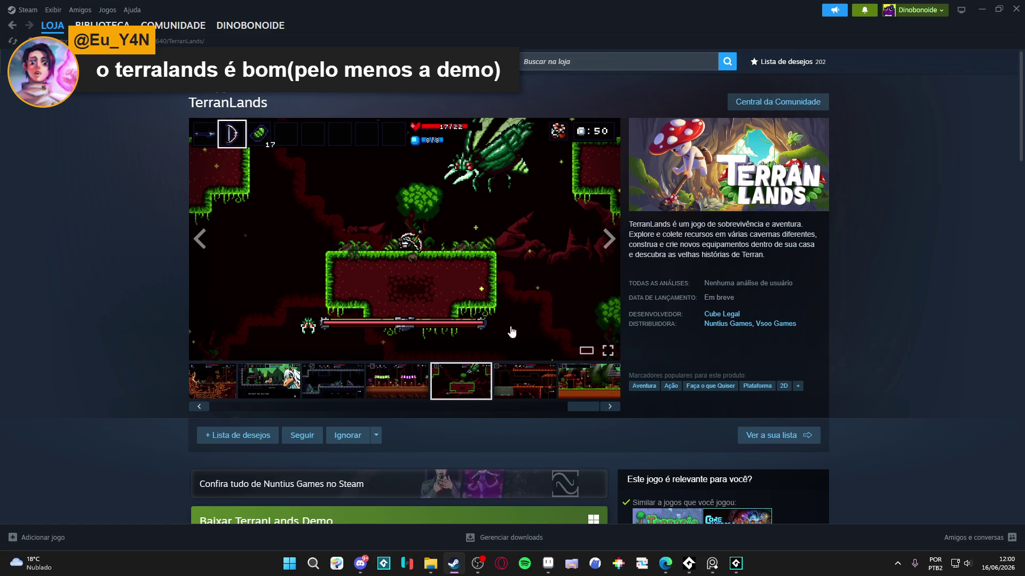
click(506, 392)
click(587, 396)
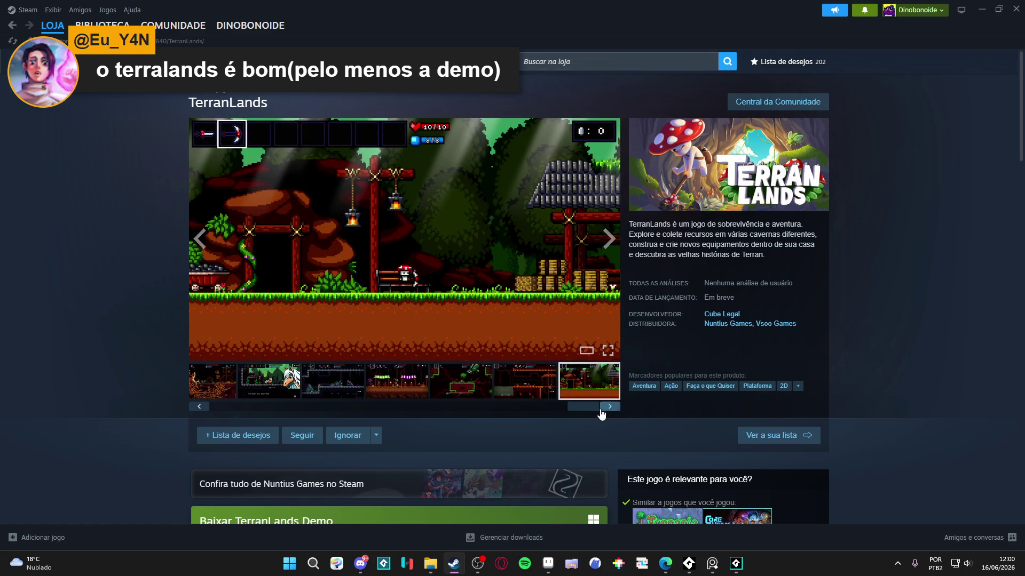
mouse_move(598, 407)
mouse_down()
mouse_move(494, 401)
mouse_move(526, 402)
mouse_up()
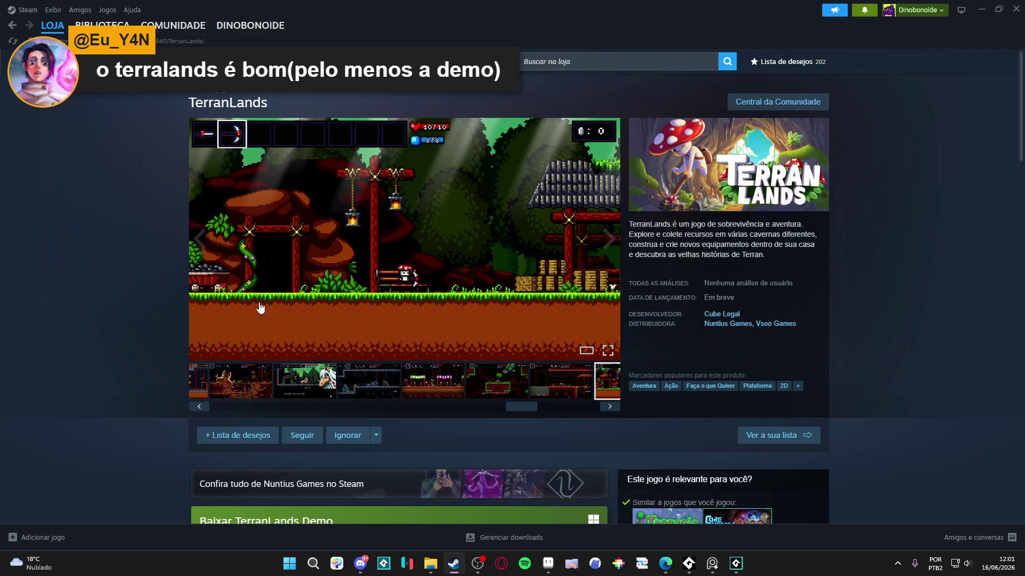
Step: Scroll the TerranLands page and step back through the gallery to the cave screenshot
scroll(232, 279, down, 5)
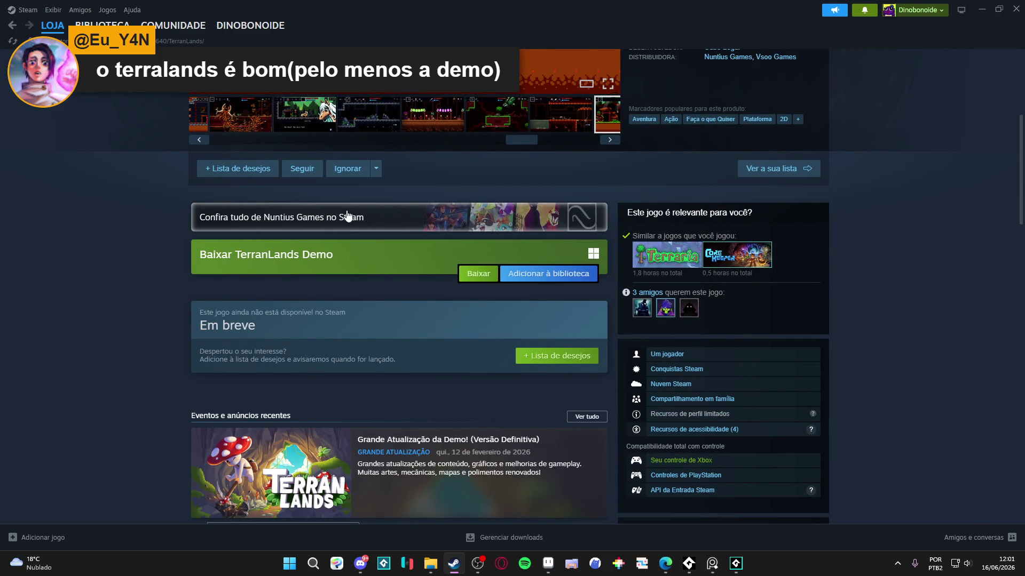
scroll(350, 213, up, 5)
scroll(382, 352, down, 5)
scroll(382, 351, up, 5)
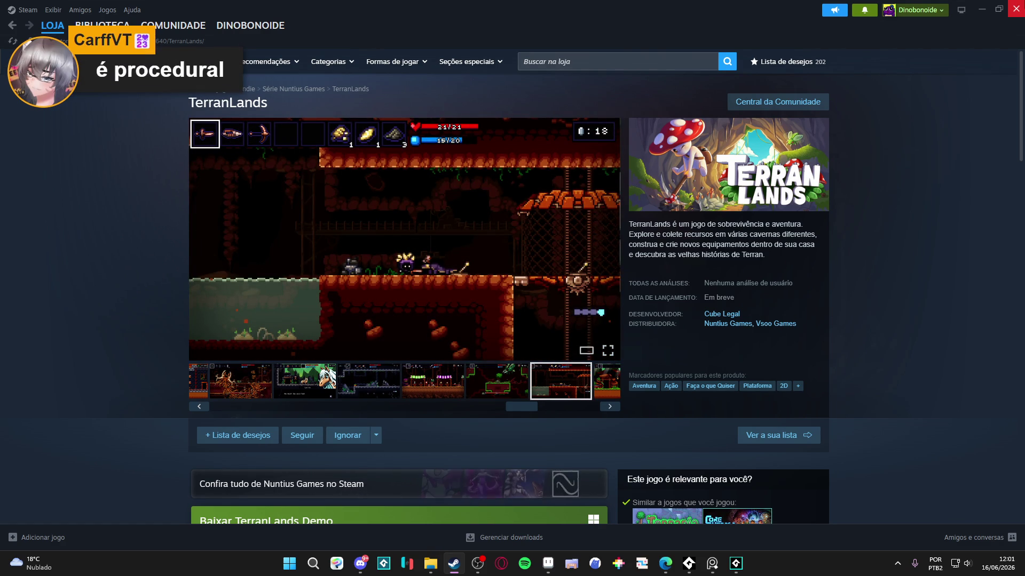
click(195, 241)
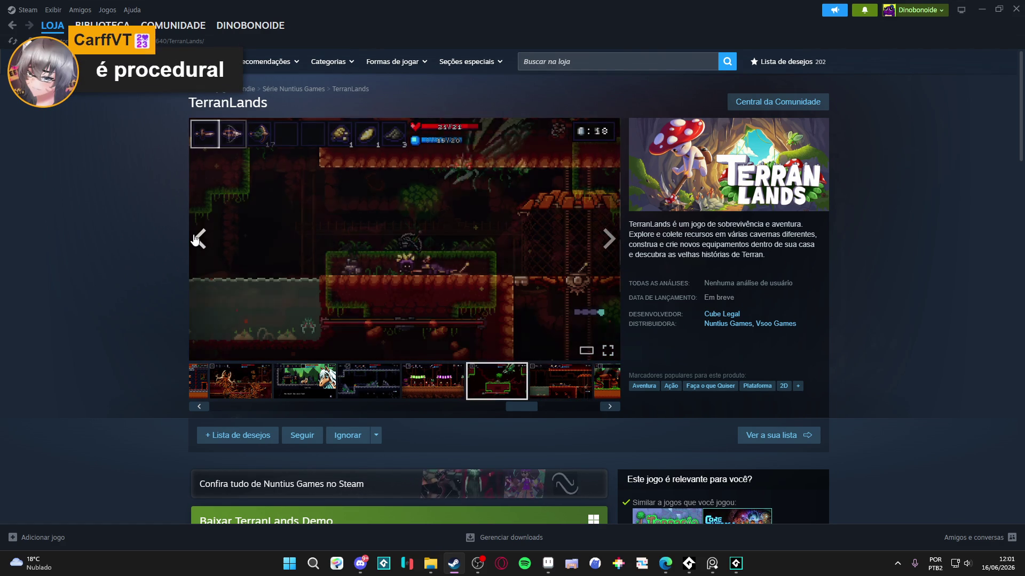
click(195, 240)
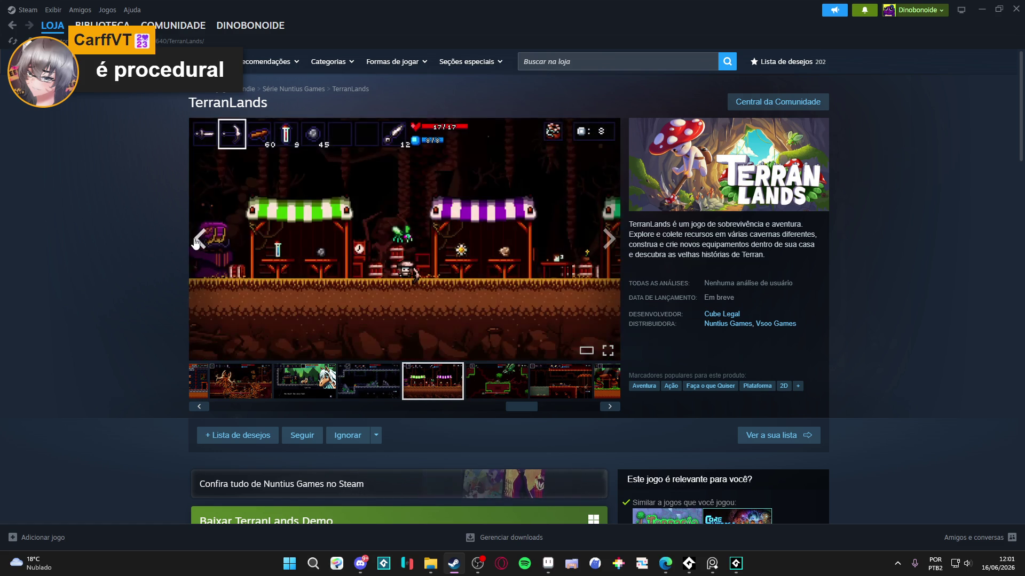
click(195, 243)
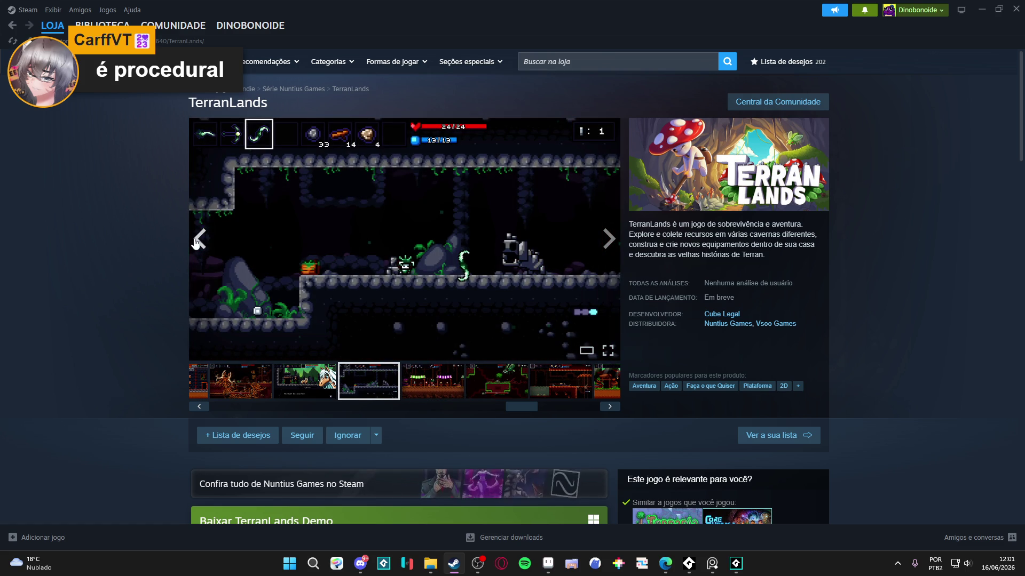
Step: Go back to the Lolla dialogue and tree boss screenshots, then close the Steam window
click(196, 243)
click(197, 249)
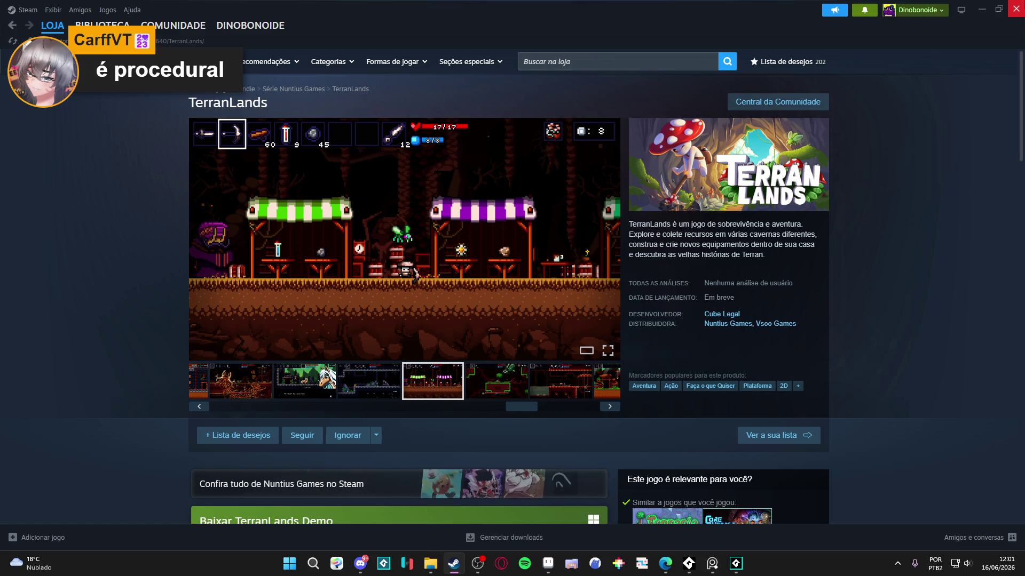
click(1016, 9)
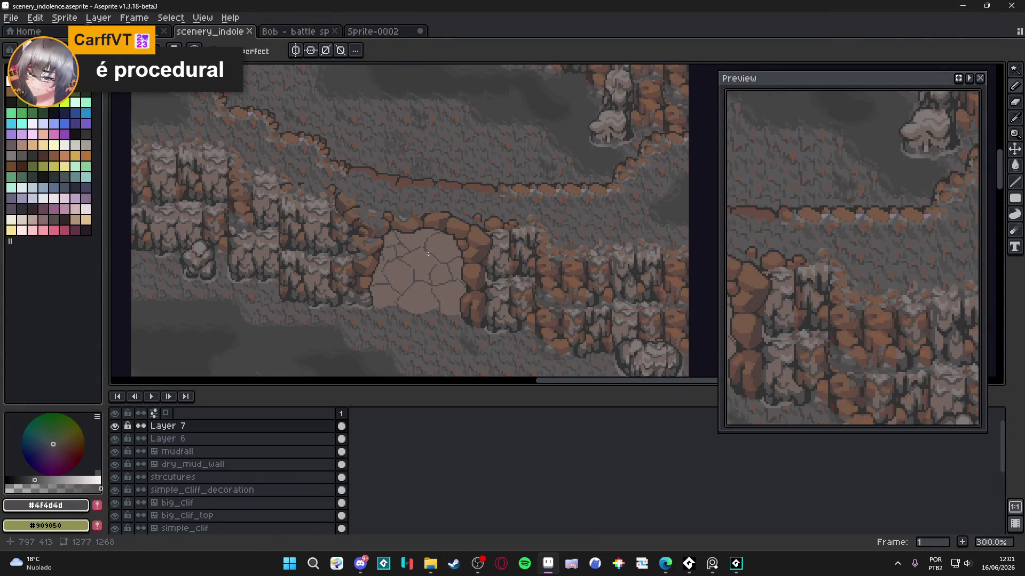